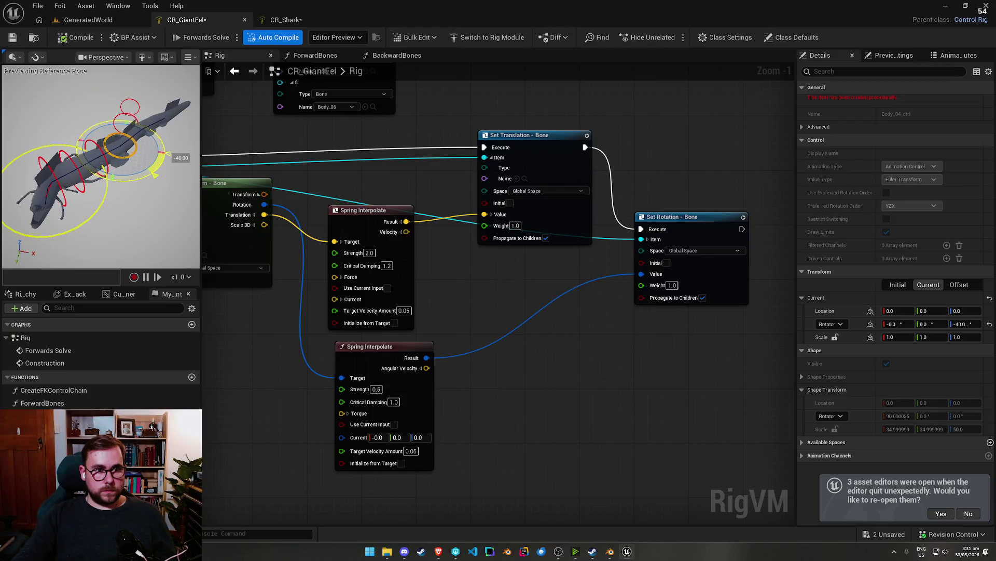
Step: Test-bend the eel with a body control, undo the bend, and compile CR_GiantEel
{"action": "left_click_drag", "start_coordinate": [164, 154], "coordinate": [120, 181]}
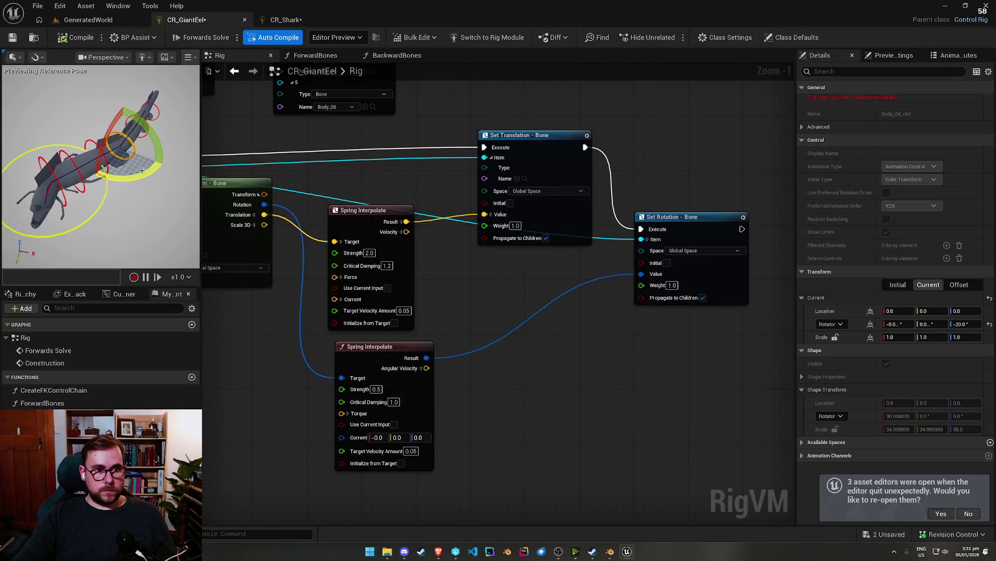
{"action": "key", "text": "ctrl+z"}
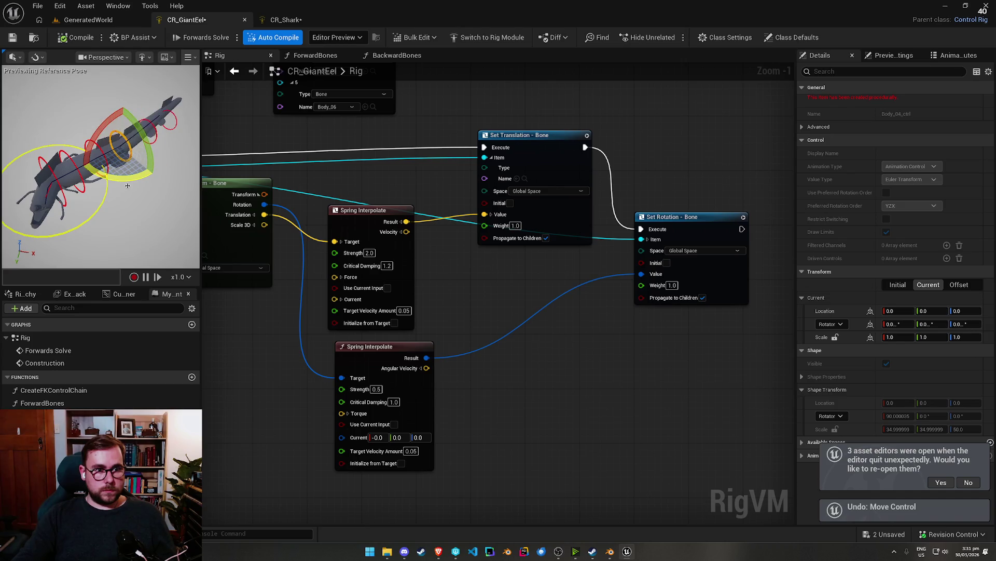
{"action": "left_click", "coordinate": [75, 37]}
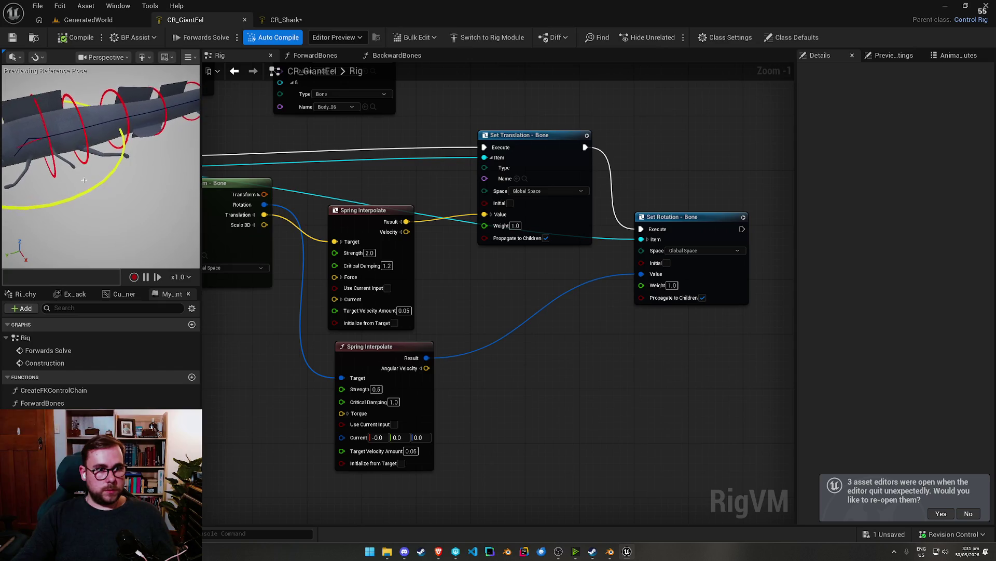
Step: Rotate Body_01_ctrl to test the spring bend, then reset the eel to its straight pose
{"action": "left_click", "coordinate": [49, 144]}
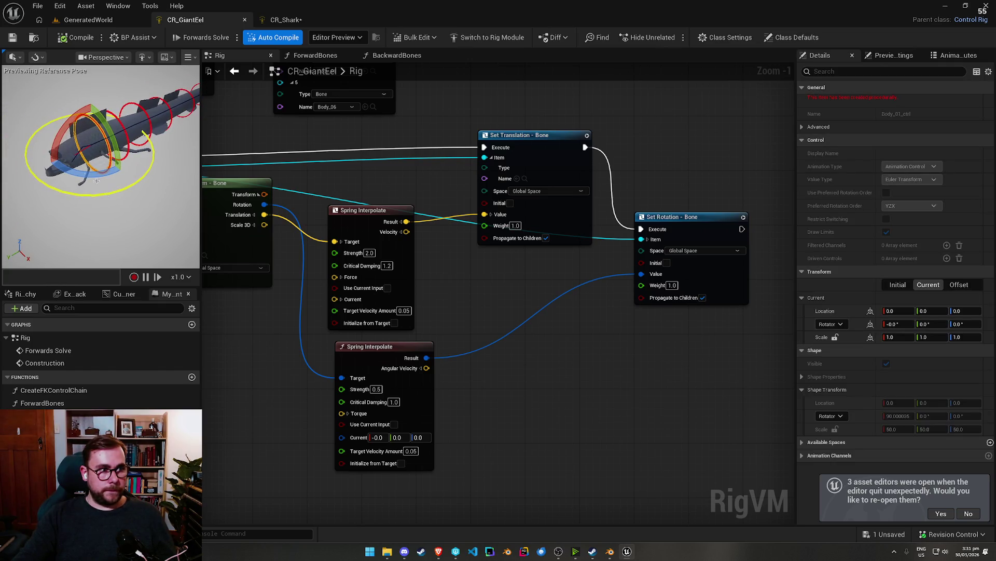
{"action": "mouse_move", "coordinate": [109, 175]}
{"action": "left_mouse_down"}
{"action": "mouse_move", "coordinate": [124, 171]}
{"action": "mouse_move", "coordinate": [110, 174]}
{"action": "left_mouse_up"}
{"action": "left_click", "coordinate": [13, 38]}
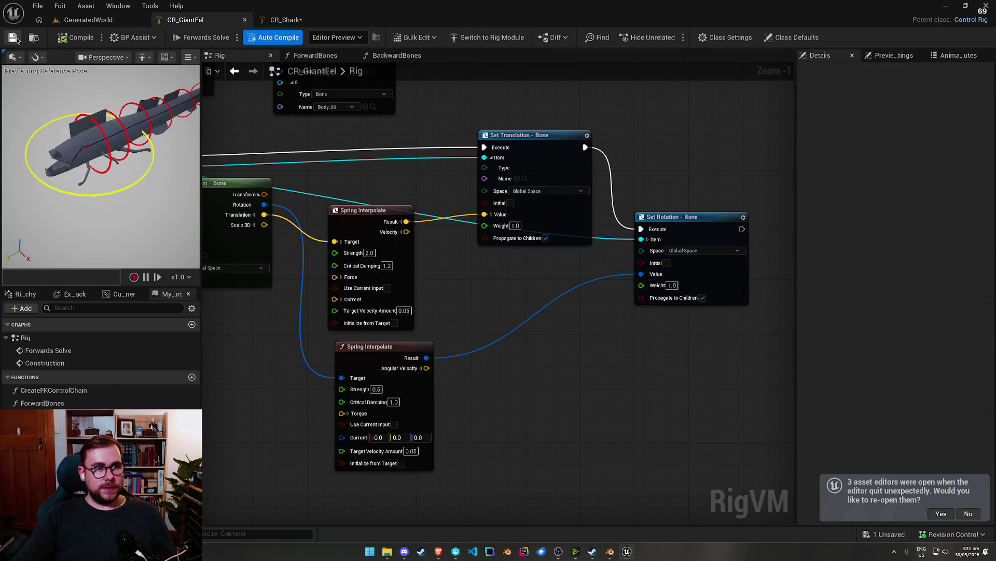
{"action": "scroll", "coordinate": [633, 322], "scroll_direction": "down", "scroll_amount": 2}
{"action": "scroll", "coordinate": [553, 264], "scroll_direction": "up", "scroll_amount": 2}
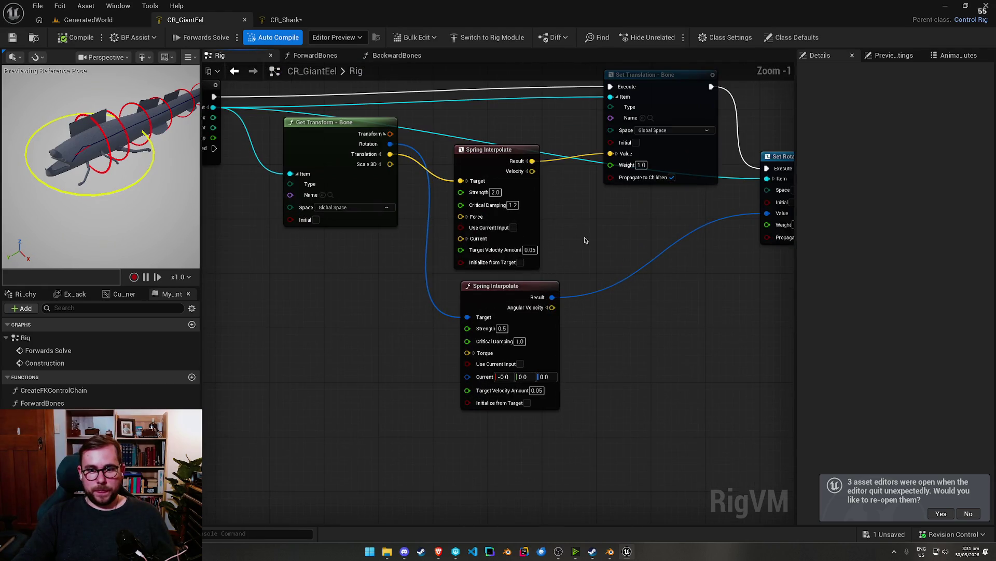
{"action": "left_click_drag", "start_coordinate": [397, 285], "coordinate": [528, 306]}
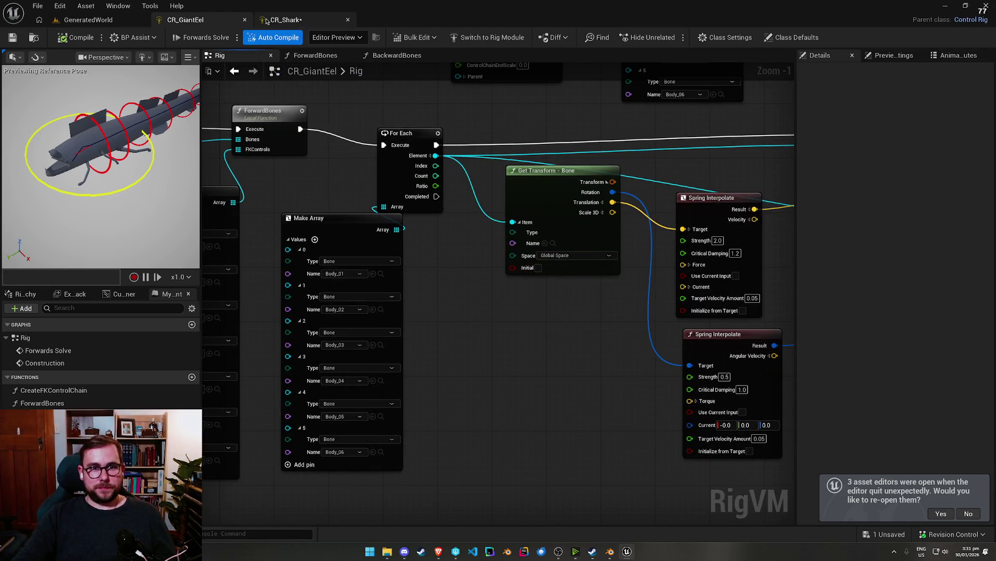
{"action": "left_click", "coordinate": [285, 20]}
{"action": "scroll", "coordinate": [392, 280], "scroll_direction": "up", "scroll_amount": 2}
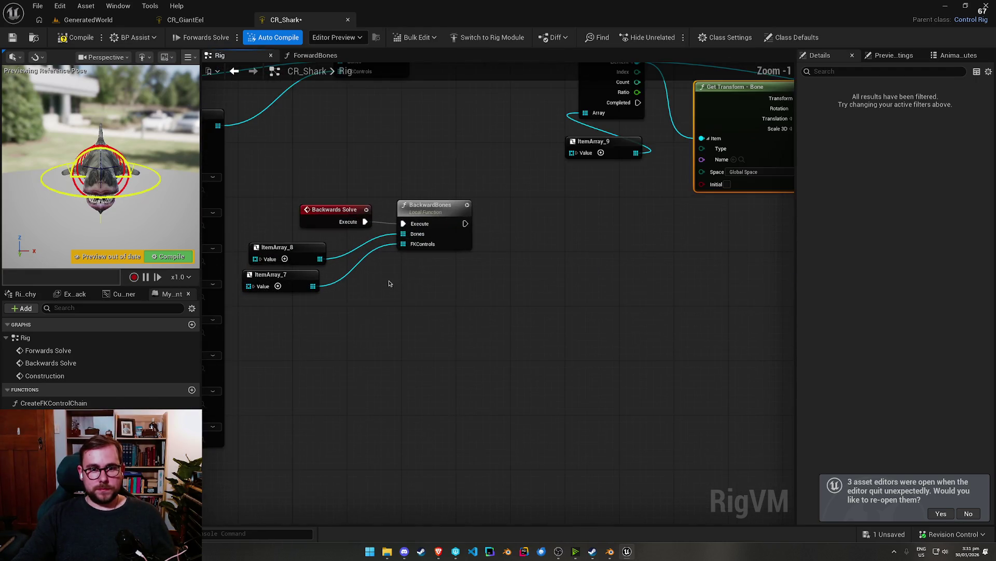
{"action": "left_click_drag", "start_coordinate": [301, 277], "coordinate": [501, 308]}
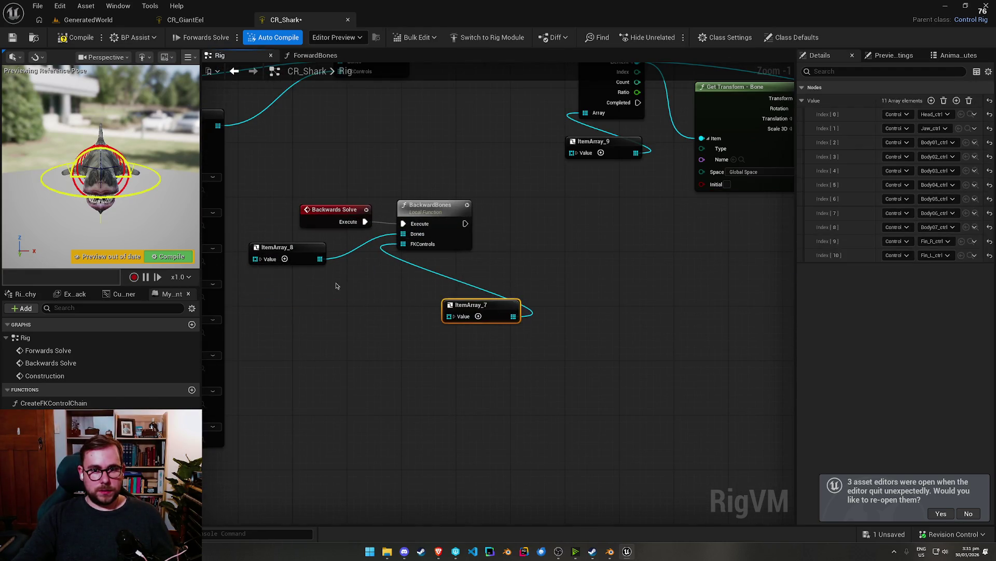
{"action": "left_click", "coordinate": [261, 259]}
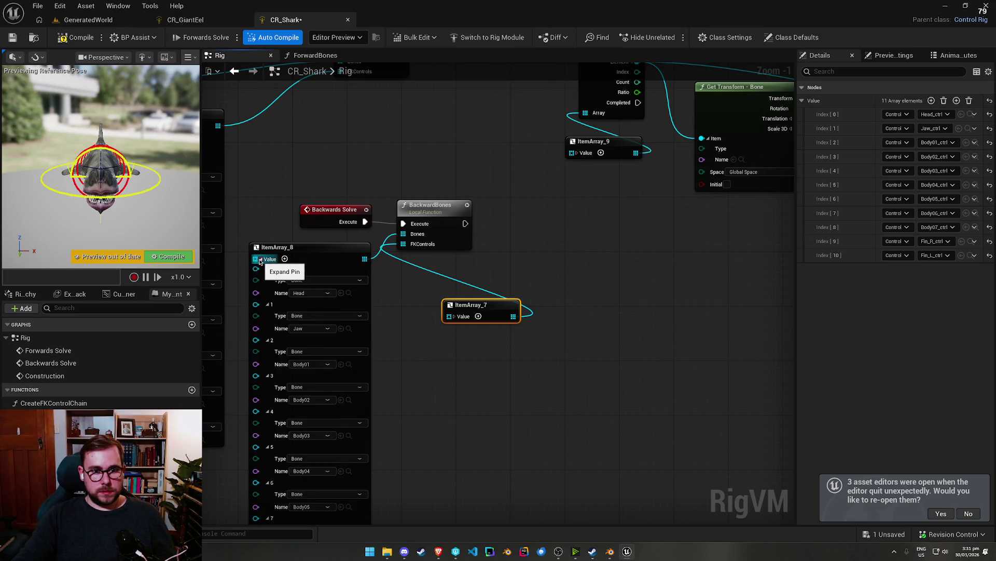
{"action": "left_click", "coordinate": [259, 259]}
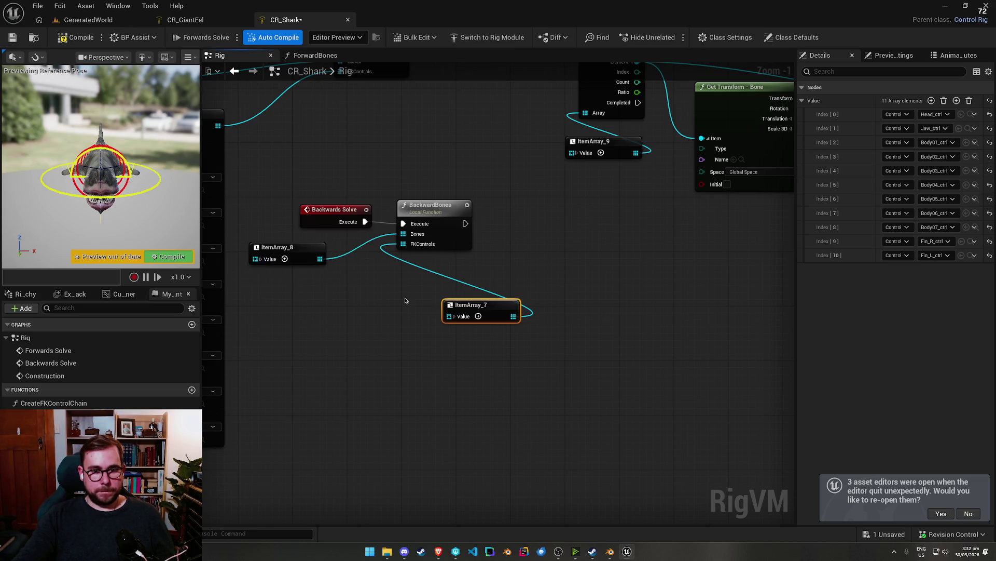
{"action": "left_click", "coordinate": [455, 317]}
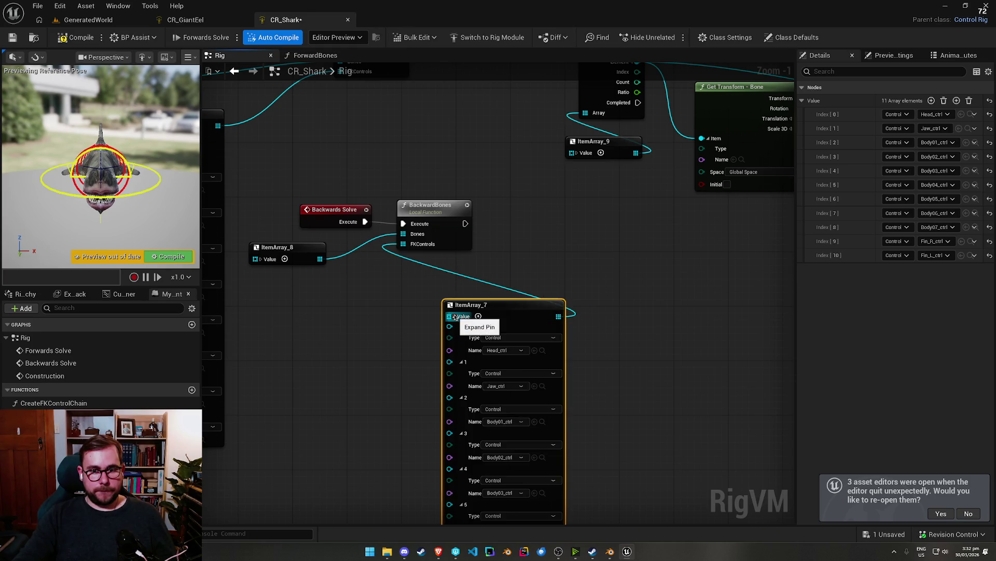
{"action": "left_click", "coordinate": [455, 317]}
{"action": "left_click", "coordinate": [185, 20]}
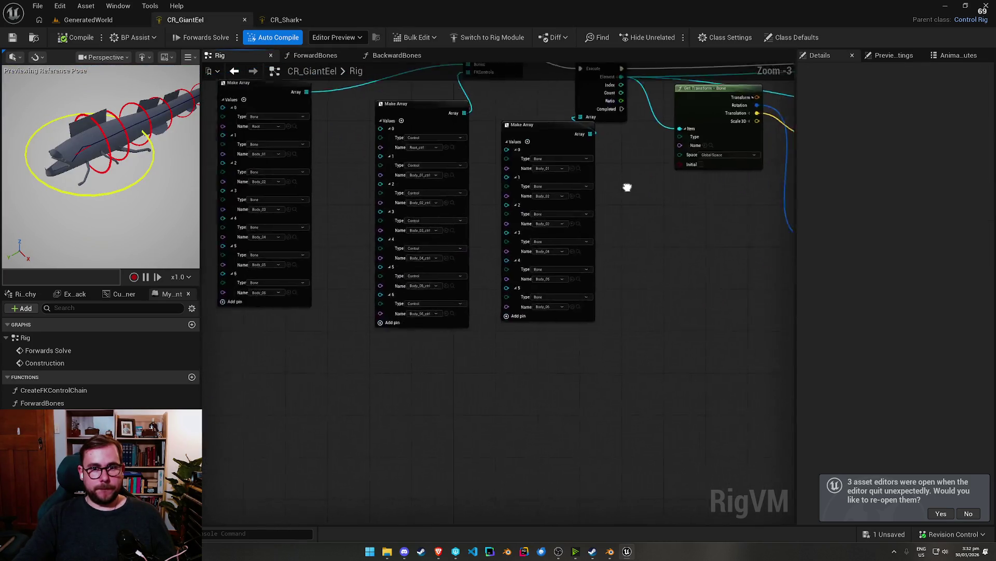
Step: Add a Backwards Solve event with a BackwardBones function node beside it
{"action": "left_click_drag", "start_coordinate": [627, 188], "coordinate": [601, 305]}
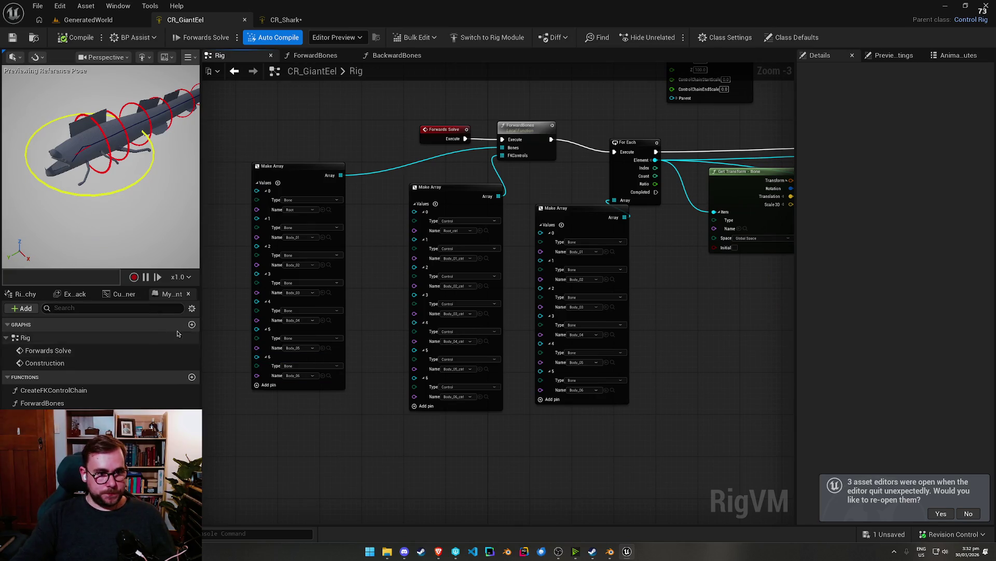
{"action": "right_click", "coordinate": [410, 473]}
{"action": "type", "text": "backwa"}
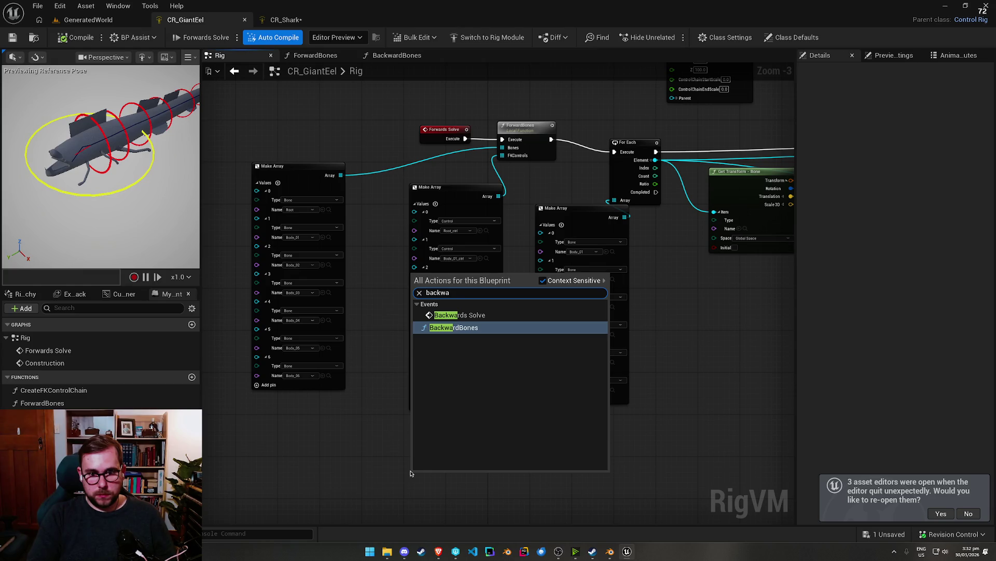
{"action": "left_click", "coordinate": [459, 314]}
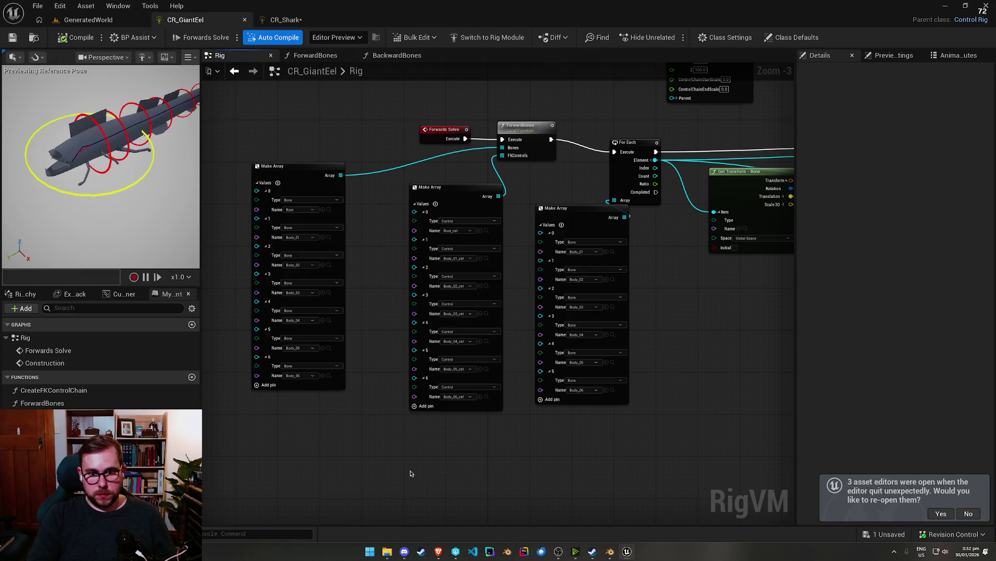
{"action": "mouse_move", "coordinate": [46, 416]}
{"action": "left_mouse_down"}
{"action": "mouse_move", "coordinate": [407, 345]}
{"action": "mouse_move", "coordinate": [413, 361]}
{"action": "left_mouse_up"}
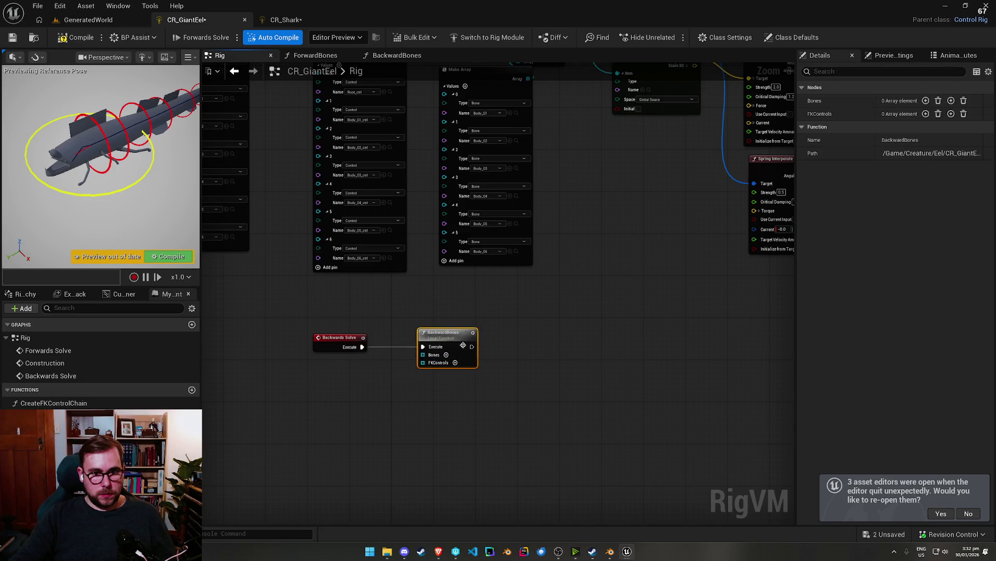
Step: Copy both Make Array nodes next to Backwards Solve and wire the control array into FKControls
{"action": "scroll", "coordinate": [425, 185], "scroll_direction": "up", "scroll_amount": 2}
{"action": "mouse_move", "coordinate": [467, 168]}
{"action": "left_mouse_down"}
{"action": "mouse_move", "coordinate": [478, 283]}
{"action": "mouse_move", "coordinate": [323, 280]}
{"action": "left_mouse_up"}
{"action": "left_click_drag", "start_coordinate": [223, 300], "coordinate": [423, 389]}
{"action": "key", "text": "ctrl+c"}
{"action": "left_click_drag", "start_coordinate": [415, 513], "coordinate": [411, 283]}
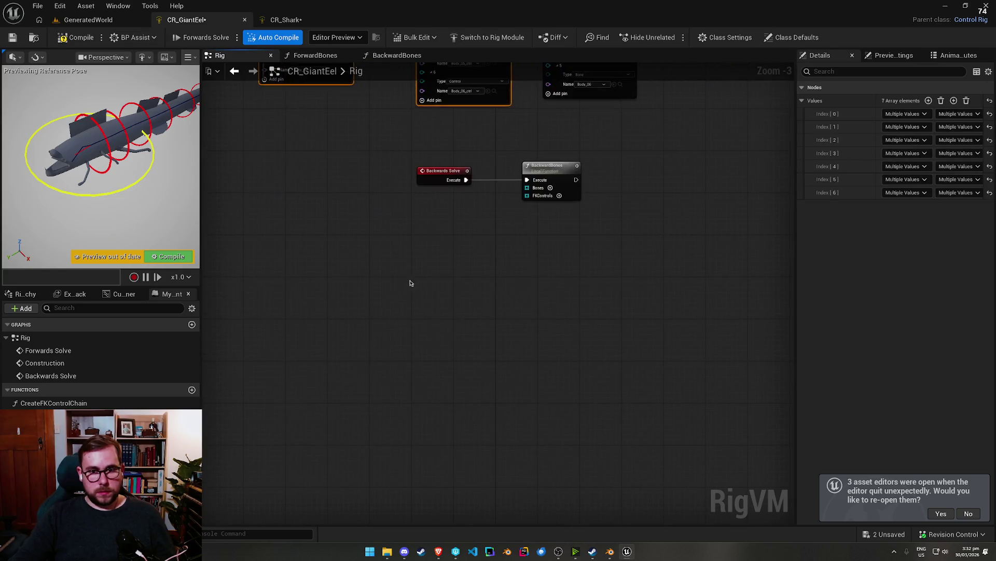
{"action": "scroll", "coordinate": [411, 282], "scroll_direction": "up", "scroll_amount": 3}
{"action": "key", "text": "ctrl+v"}
{"action": "mouse_move", "coordinate": [530, 364]}
{"action": "left_mouse_down"}
{"action": "mouse_move", "coordinate": [514, 194]}
{"action": "mouse_move", "coordinate": [309, 328]}
{"action": "left_mouse_up"}
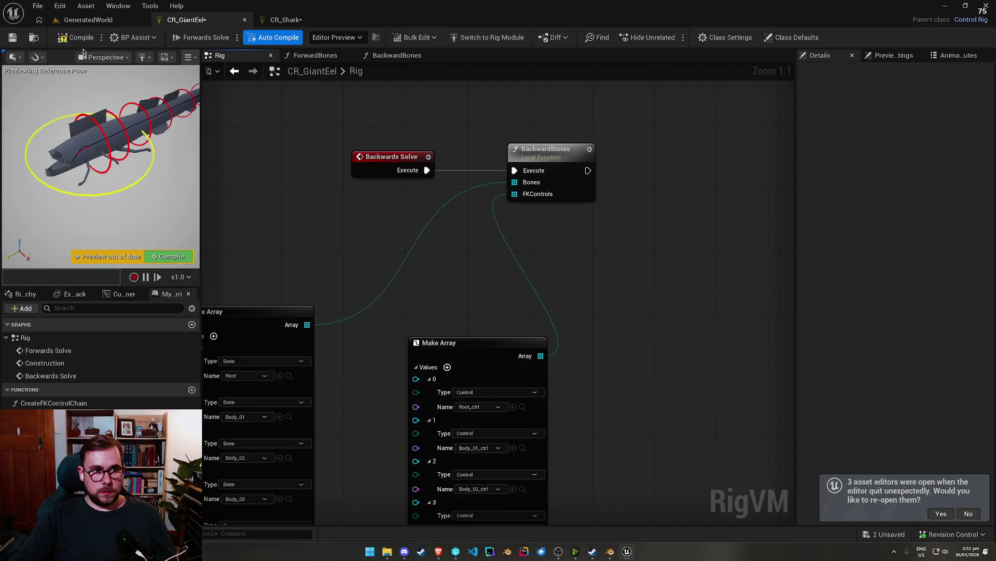
Step: Save the rig and rotate Body_01_ctrl to test the backwards solve
{"action": "left_click", "coordinate": [13, 37]}
{"action": "left_click", "coordinate": [110, 148]}
{"action": "mouse_move", "coordinate": [127, 155]}
{"action": "left_mouse_down"}
{"action": "mouse_move", "coordinate": [138, 161]}
{"action": "mouse_move", "coordinate": [121, 178]}
{"action": "mouse_move", "coordinate": [106, 165]}
{"action": "mouse_move", "coordinate": [132, 159]}
{"action": "left_mouse_up"}
{"action": "scroll", "coordinate": [101, 166], "scroll_direction": "up", "scroll_amount": 5}
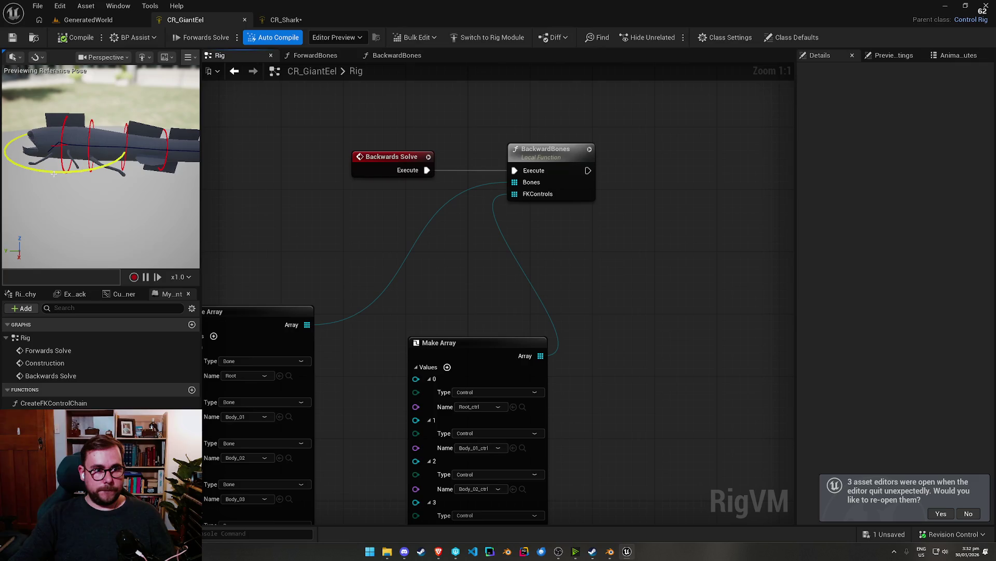
Step: Raise Root_ctrl to lift the eel, then save CR_GiantEel
{"action": "left_click", "coordinate": [55, 149]}
{"action": "left_click_drag", "start_coordinate": [69, 178], "coordinate": [64, 124]}
{"action": "key", "text": "ctrl+s"}
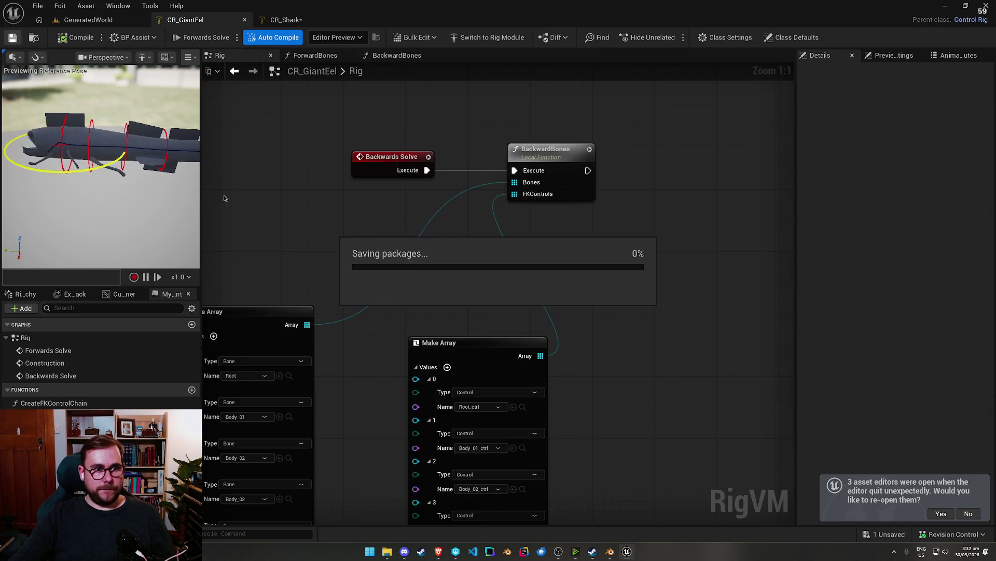
{"action": "scroll", "coordinate": [618, 227], "scroll_direction": "down", "scroll_amount": 4}
{"action": "scroll", "coordinate": [482, 208], "scroll_direction": "up", "scroll_amount": 4}
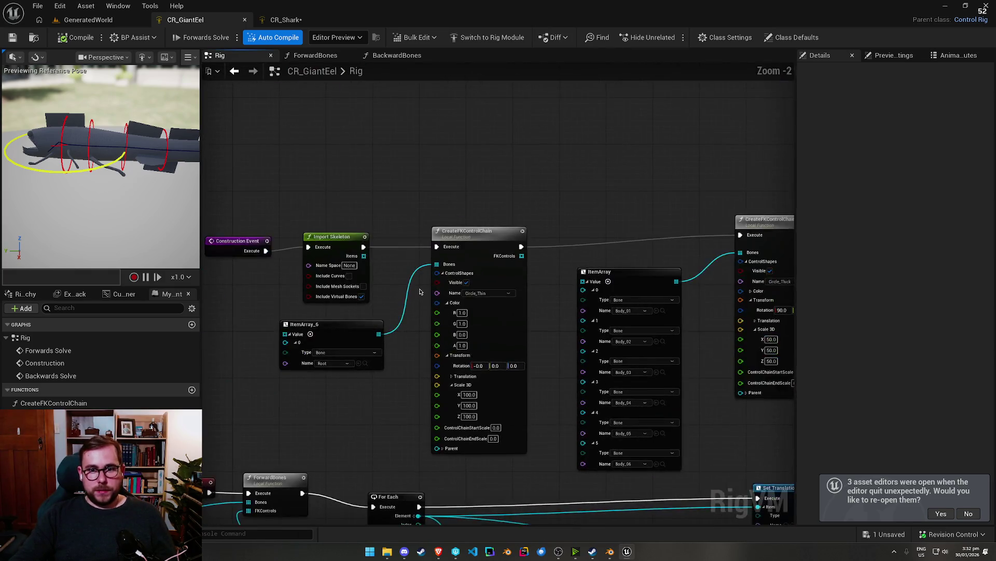
Step: Add an At node on FKControls and wire its entry 0 into the second chain's Parent
{"action": "left_click_drag", "start_coordinate": [486, 162], "coordinate": [586, 174]}
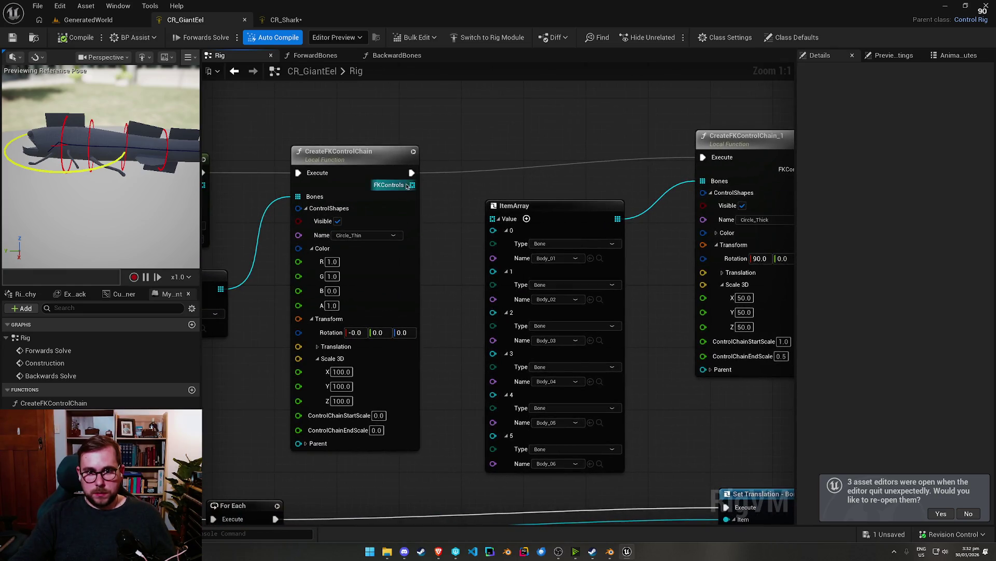
{"action": "left_click_drag", "start_coordinate": [408, 186], "coordinate": [448, 125]}
{"action": "type", "text": "find"}
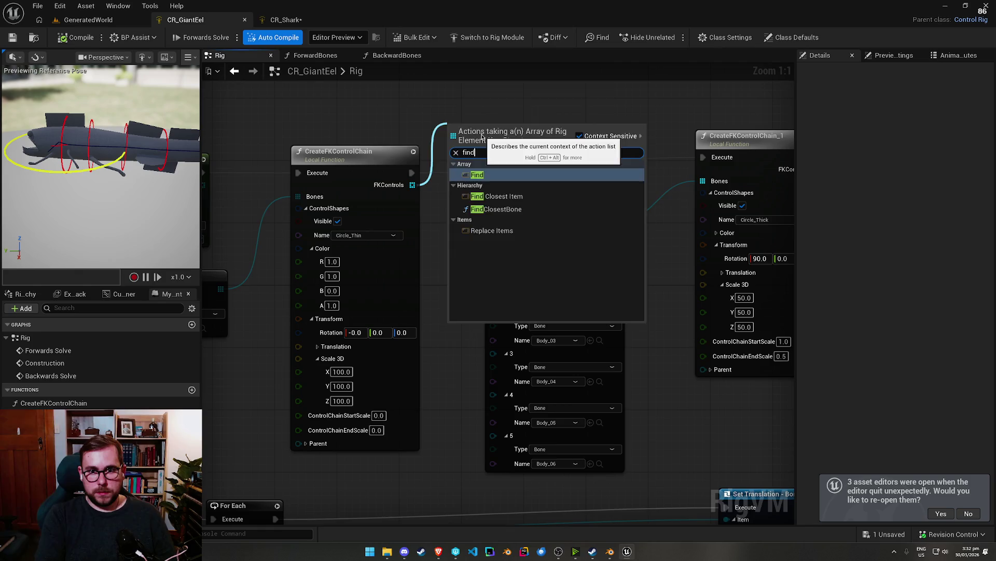
{"action": "left_click", "coordinate": [482, 175]}
{"action": "key", "text": "Delete"}
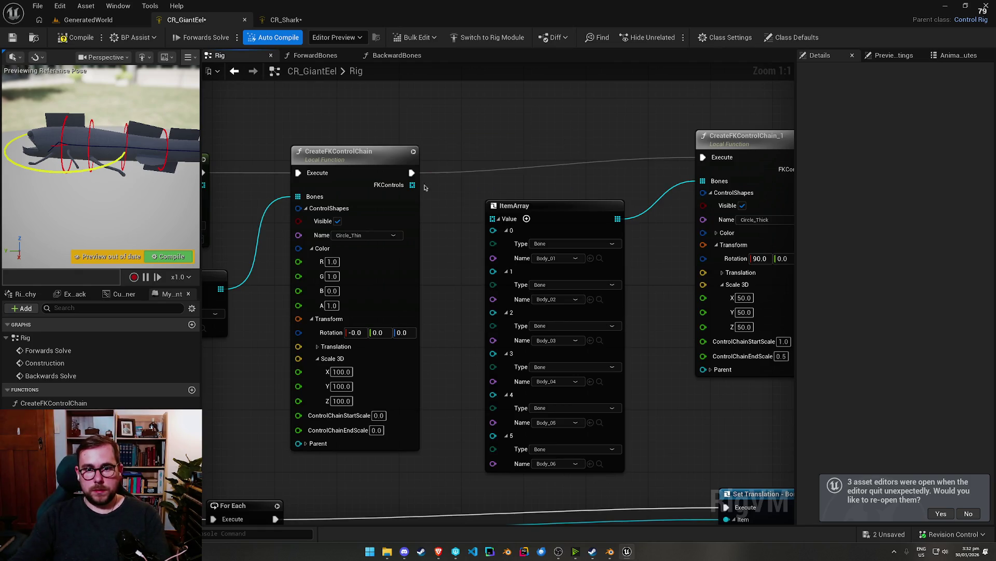
{"action": "left_click_drag", "start_coordinate": [412, 185], "coordinate": [481, 118]}
{"action": "type", "text": "get"}
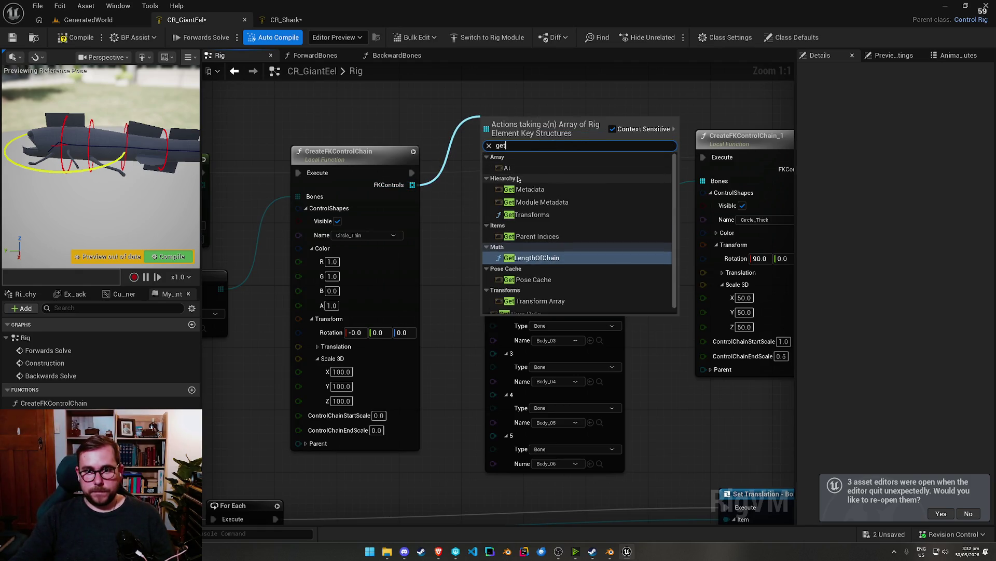
{"action": "left_click", "coordinate": [507, 168]}
{"action": "mouse_move", "coordinate": [704, 369]}
{"action": "left_mouse_down"}
{"action": "mouse_move", "coordinate": [673, 350]}
{"action": "mouse_move", "coordinate": [540, 133]}
{"action": "left_mouse_up"}
Step: Save the rig, then move Root_ctrl about 30 units and rotate it -30 and 40 degrees
{"action": "left_click", "coordinate": [12, 38]}
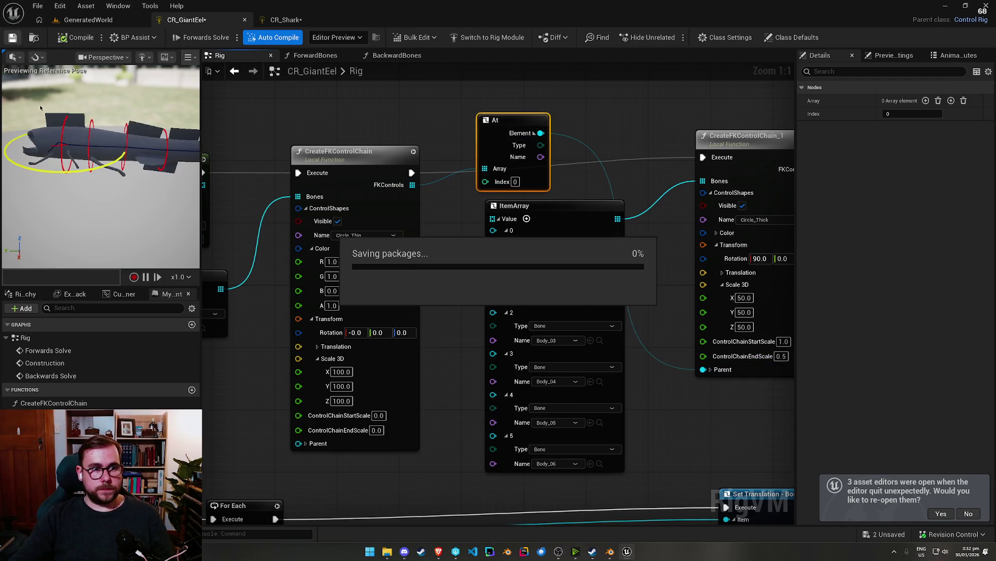
{"action": "left_click", "coordinate": [70, 150]}
{"action": "mouse_move", "coordinate": [70, 150]}
{"action": "left_mouse_down"}
{"action": "mouse_move", "coordinate": [66, 168]}
{"action": "mouse_move", "coordinate": [127, 171]}
{"action": "mouse_move", "coordinate": [140, 154]}
{"action": "mouse_move", "coordinate": [106, 137]}
{"action": "left_mouse_up"}
{"action": "key", "text": "e"}
{"action": "left_click_drag", "start_coordinate": [115, 196], "coordinate": [129, 169]}
{"action": "scroll", "coordinate": [395, 130], "scroll_direction": "down", "scroll_amount": 1}
{"action": "scroll", "coordinate": [394, 130], "scroll_direction": "up", "scroll_amount": 1}
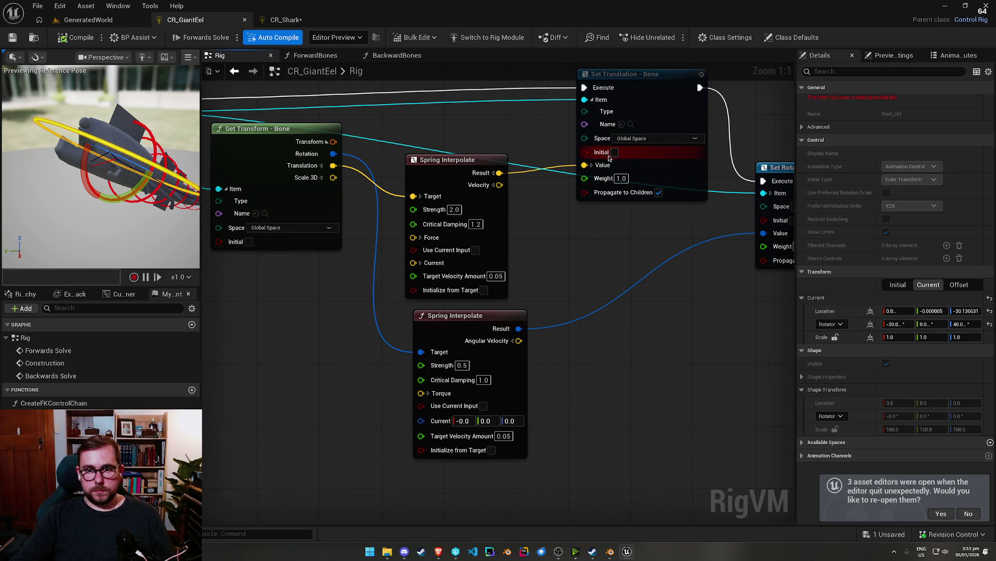
Step: Set the translation spring's Strength to 10.0 and rotate Root_ctrl to test the response
{"action": "left_click_drag", "start_coordinate": [70, 145], "coordinate": [114, 210]}
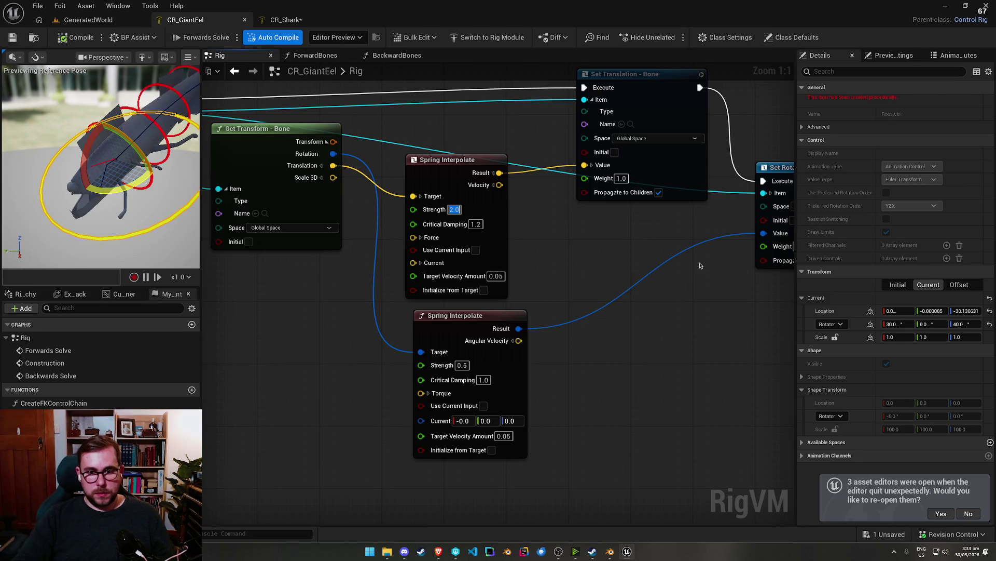
{"action": "type", "text": "1"}
{"action": "left_click", "coordinate": [43, 179]}
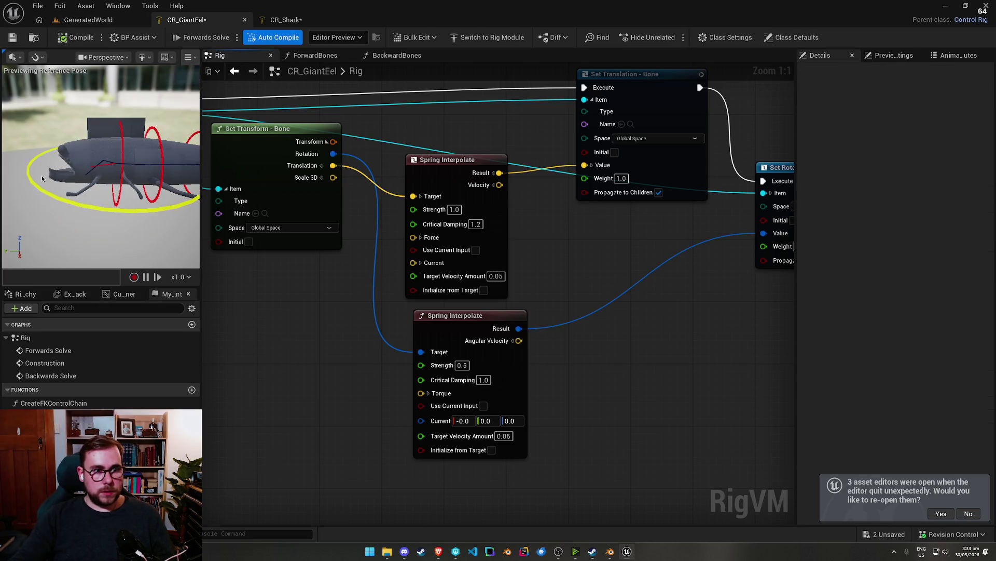
{"action": "left_click", "coordinate": [28, 180]}
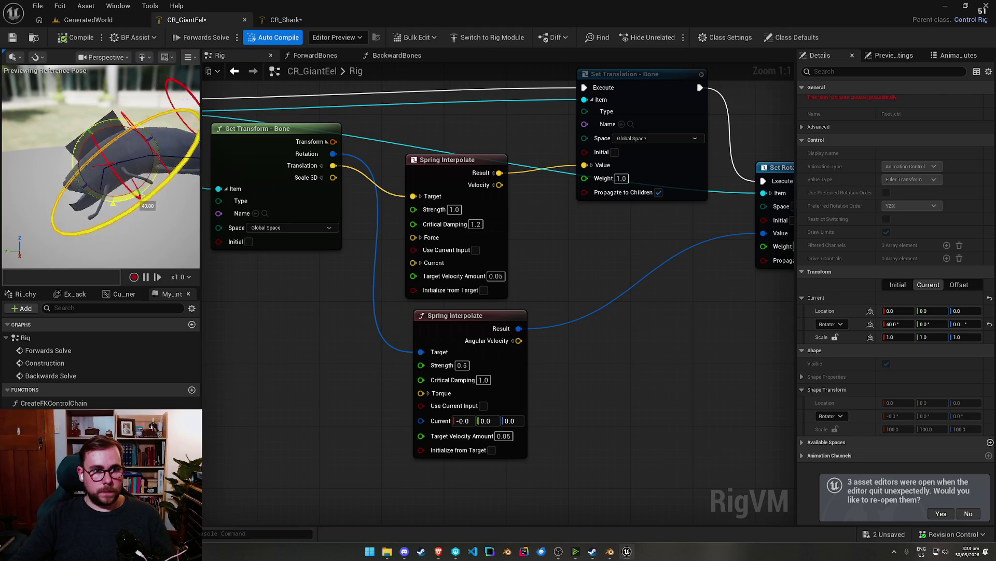
{"action": "left_click", "coordinate": [455, 210]}
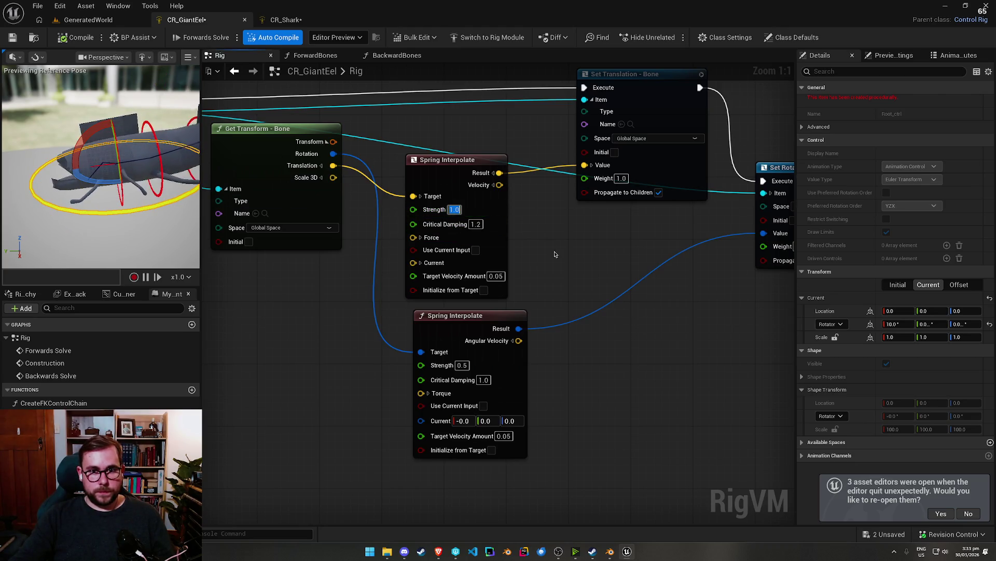
{"action": "type", "text": "10"}
{"action": "key", "text": "Return"}
{"action": "left_click", "coordinate": [27, 222]}
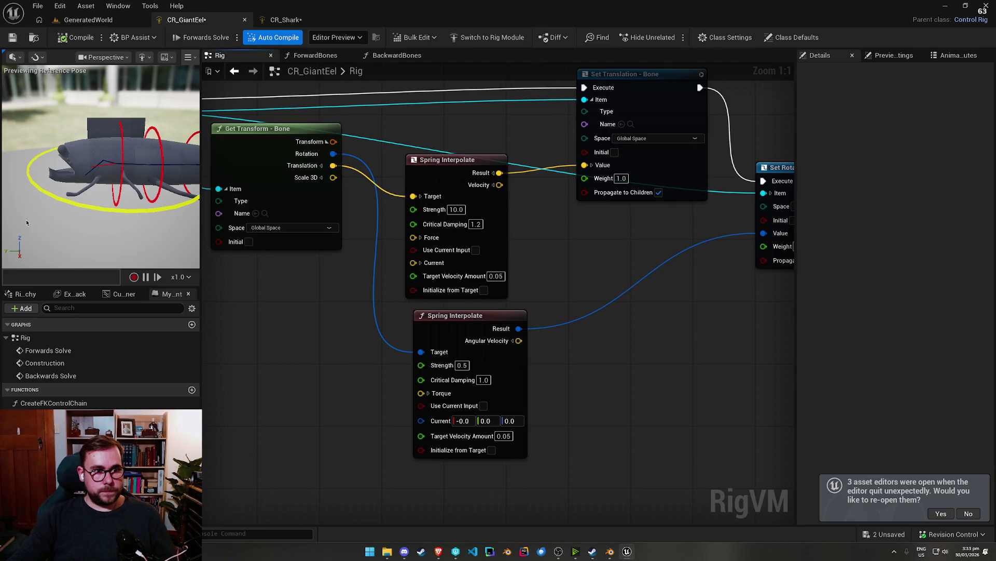
{"action": "left_click", "coordinate": [140, 207]}
{"action": "left_click_drag", "start_coordinate": [141, 206], "coordinate": [147, 191]}
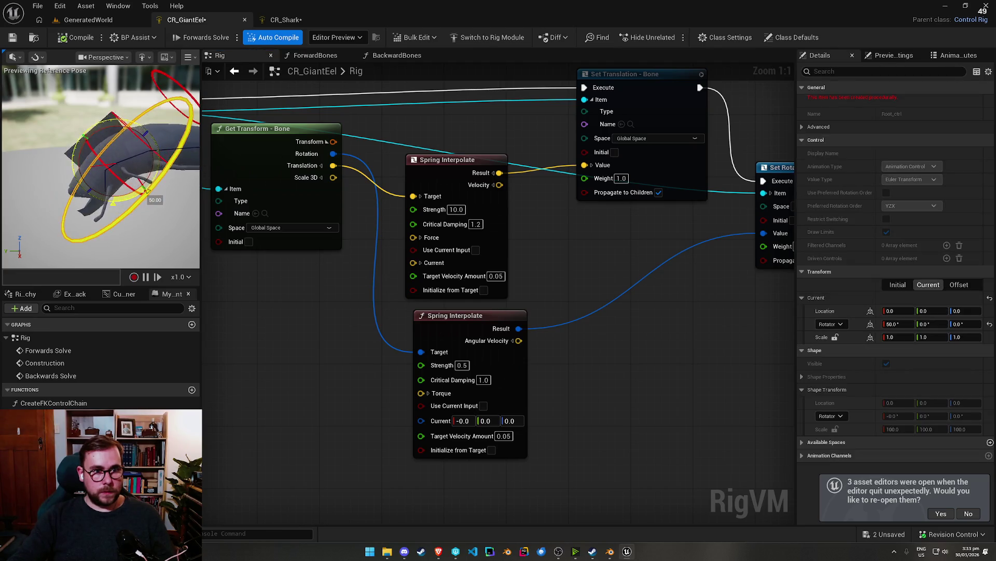
Step: Lower Strength to 1.0, try Critical Damping 0.5, and test a 40-degree root rotation
{"action": "left_click", "coordinate": [465, 210]}
{"action": "key", "text": "Tab"}
{"action": "type", "text": "0.5"}
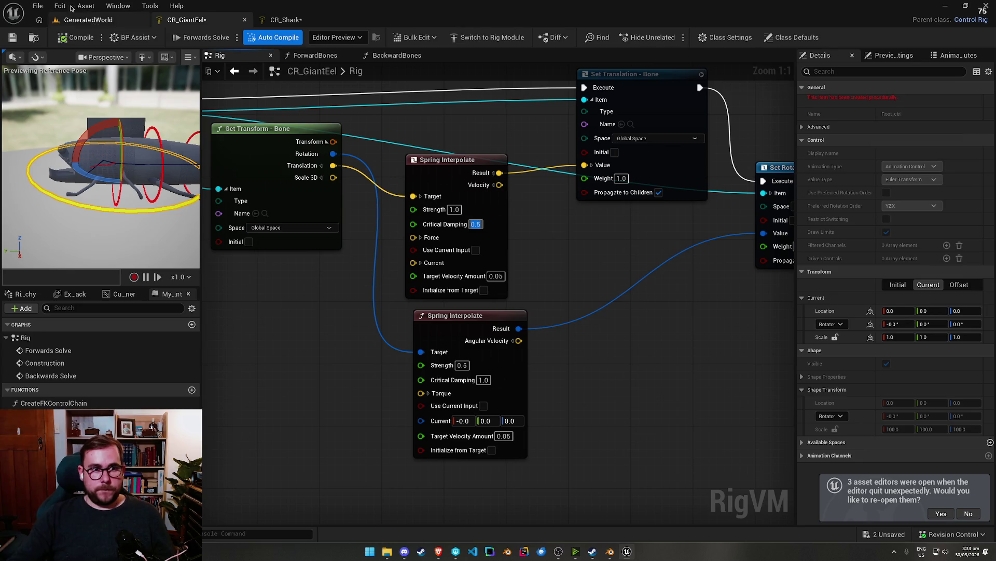
{"action": "left_click", "coordinate": [34, 165]}
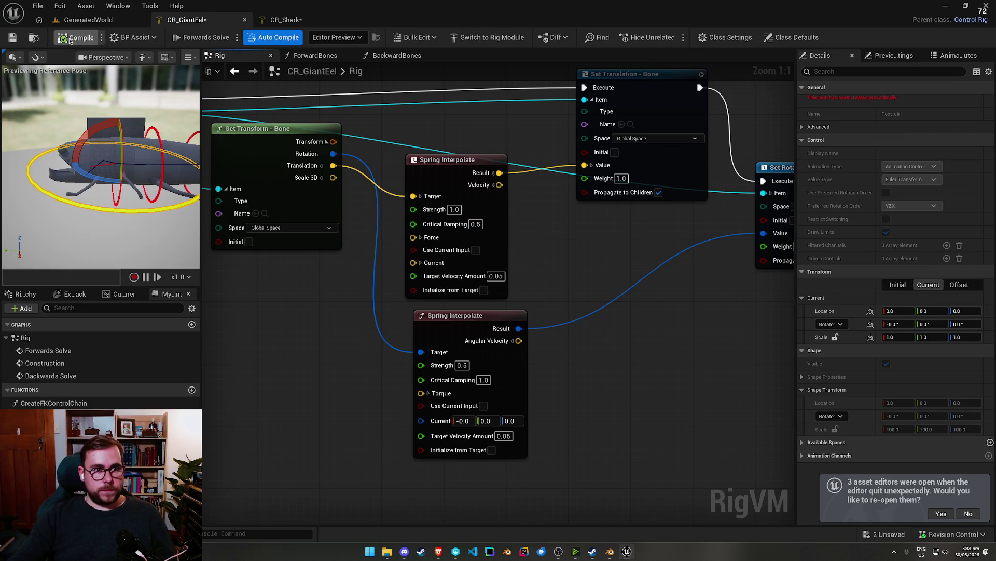
{"action": "left_click", "coordinate": [31, 165]}
{"action": "left_click_drag", "start_coordinate": [78, 134], "coordinate": [125, 200]}
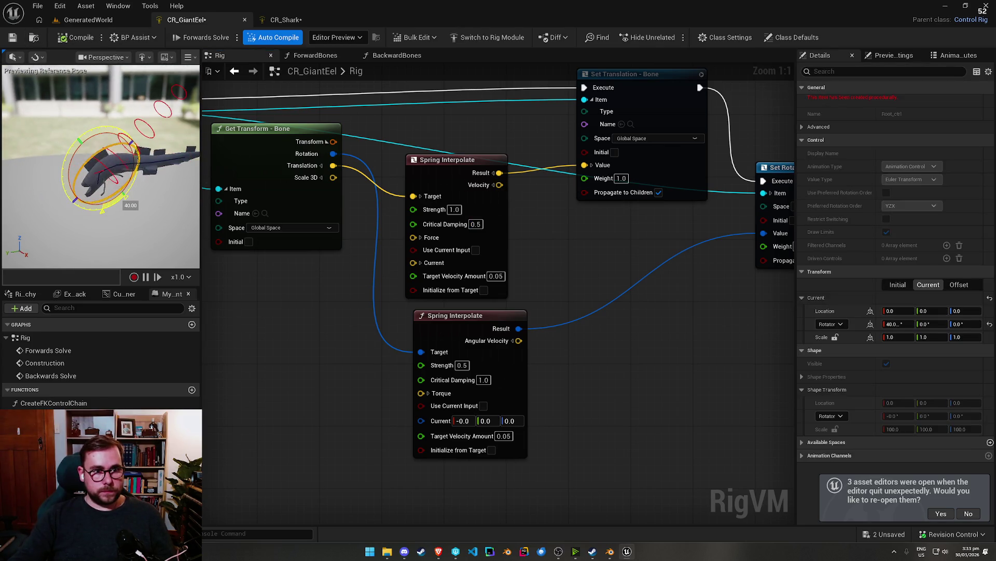
{"action": "left_click", "coordinate": [476, 223]}
{"action": "type", "text": "1.2"}
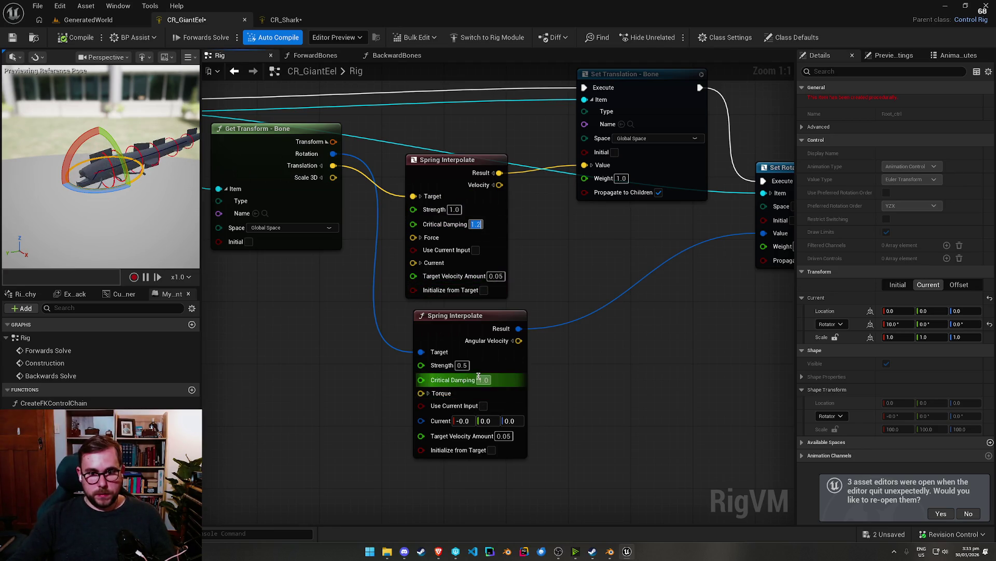
Step: Adjust the rotation spring's Strength, recompile, test by rotating Root_ctrl, and save
{"action": "left_click", "coordinate": [462, 365]}
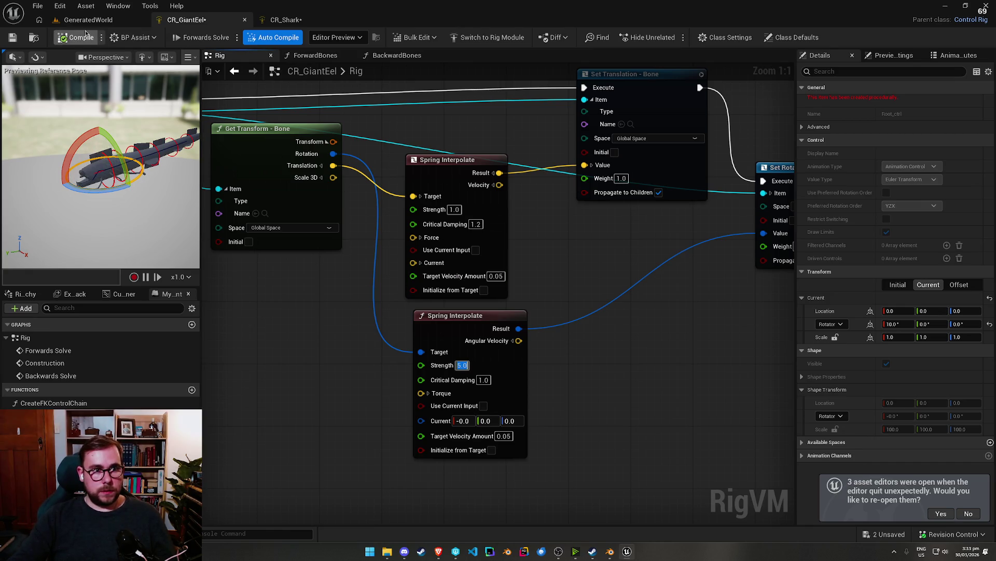
{"action": "left_click", "coordinate": [59, 167]}
{"action": "left_click", "coordinate": [80, 161]}
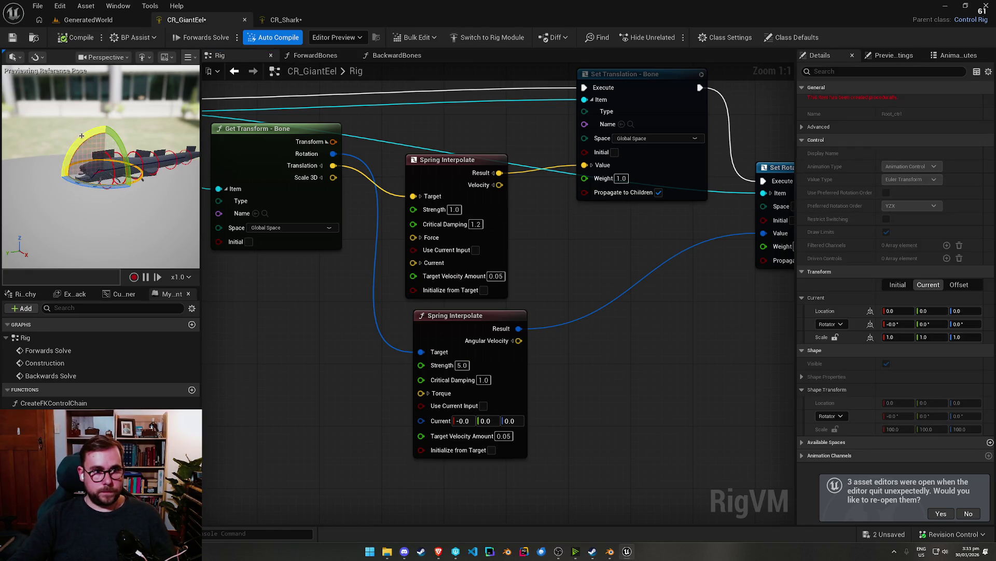
{"action": "left_click_drag", "start_coordinate": [82, 136], "coordinate": [88, 151]}
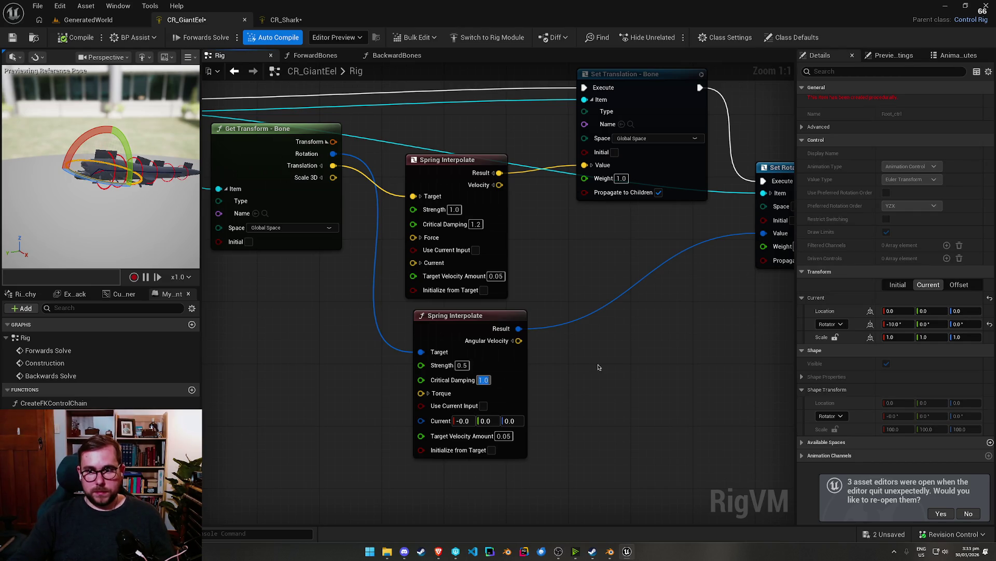
{"action": "left_click_drag", "start_coordinate": [599, 366], "coordinate": [484, 350]}
{"action": "mouse_move", "coordinate": [557, 139]}
{"action": "left_mouse_down"}
{"action": "mouse_move", "coordinate": [658, 178]}
{"action": "mouse_move", "coordinate": [664, 197]}
{"action": "left_mouse_up"}
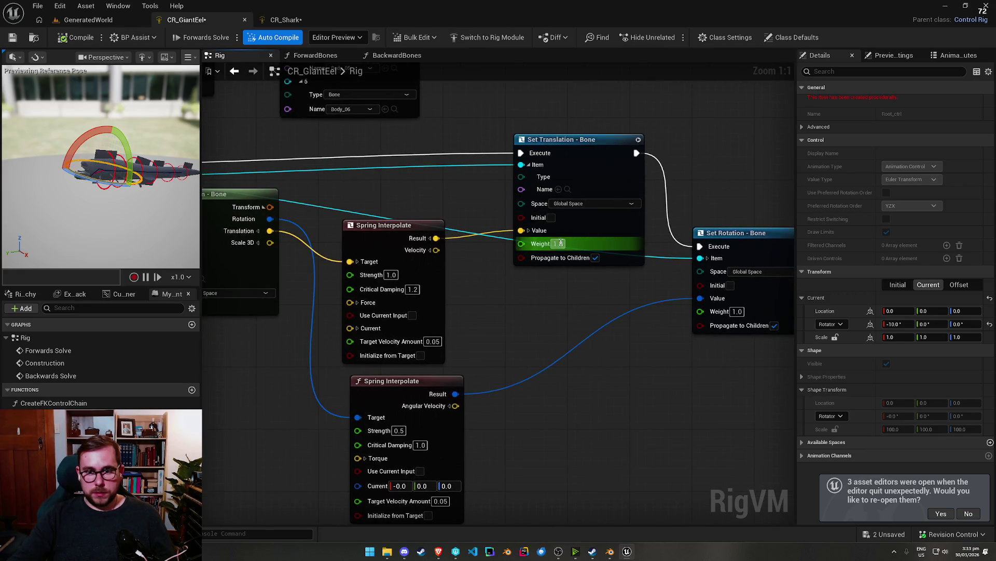
{"action": "left_click_drag", "start_coordinate": [96, 183], "coordinate": [119, 187]}
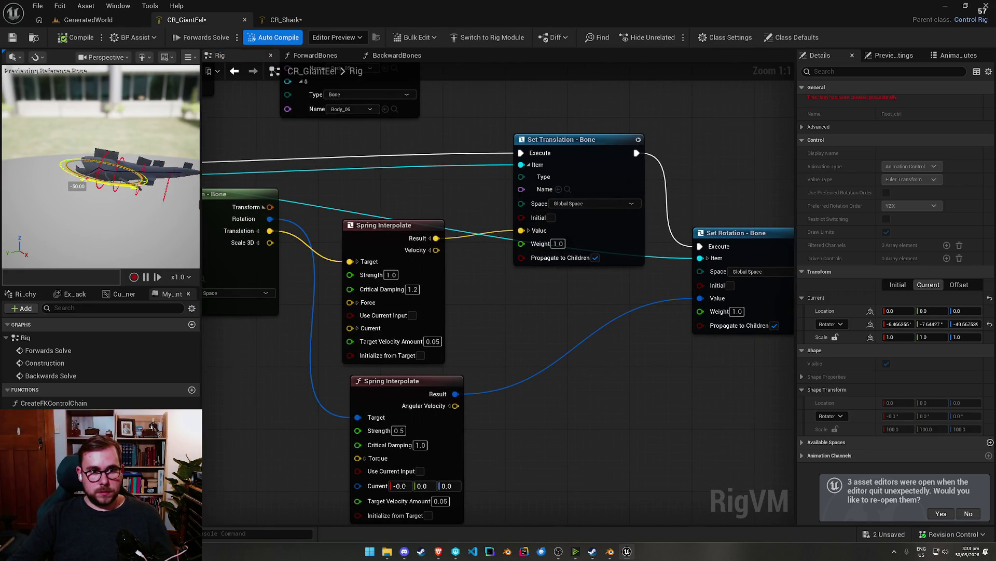
{"action": "left_click", "coordinate": [12, 37]}
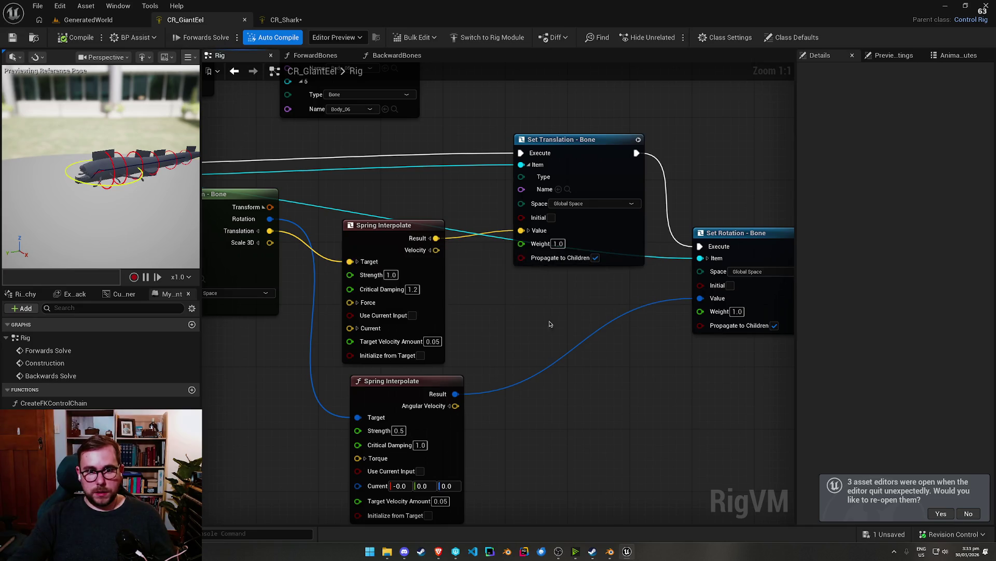
Step: Set the translation spring's Critical Damping to 1.0 and test a 60-degree root rotation
{"action": "left_click", "coordinate": [410, 290]}
{"action": "type", "text": "0.5"}
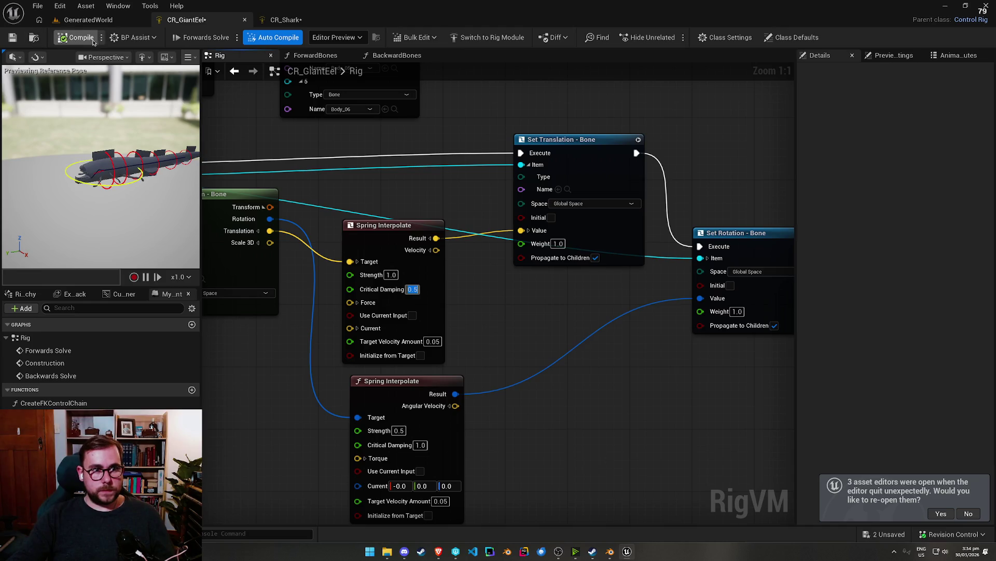
{"action": "left_click", "coordinate": [102, 187]}
{"action": "left_click_drag", "start_coordinate": [103, 187], "coordinate": [150, 174]}
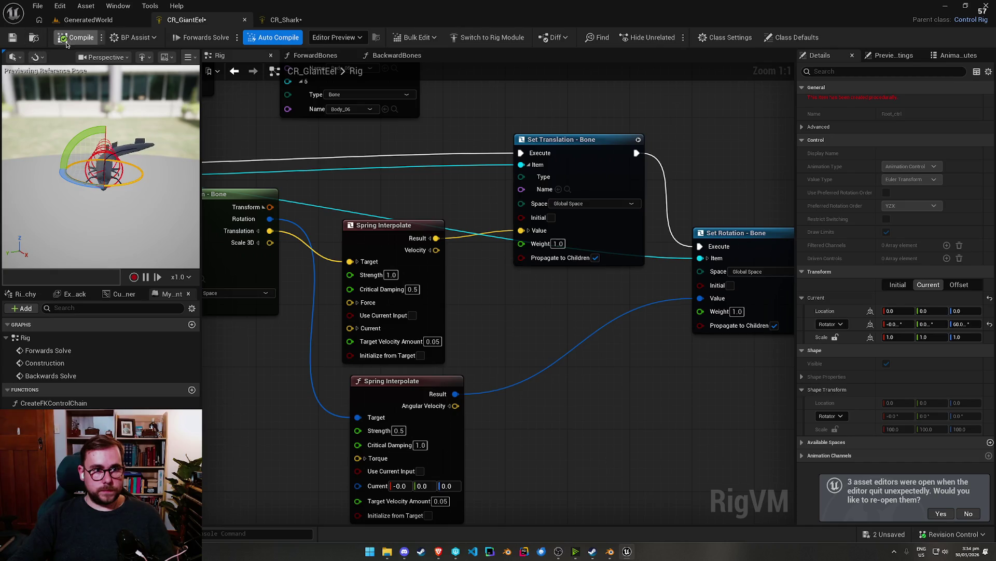
{"action": "left_click", "coordinate": [394, 276]}
{"action": "key", "text": "Tab"}
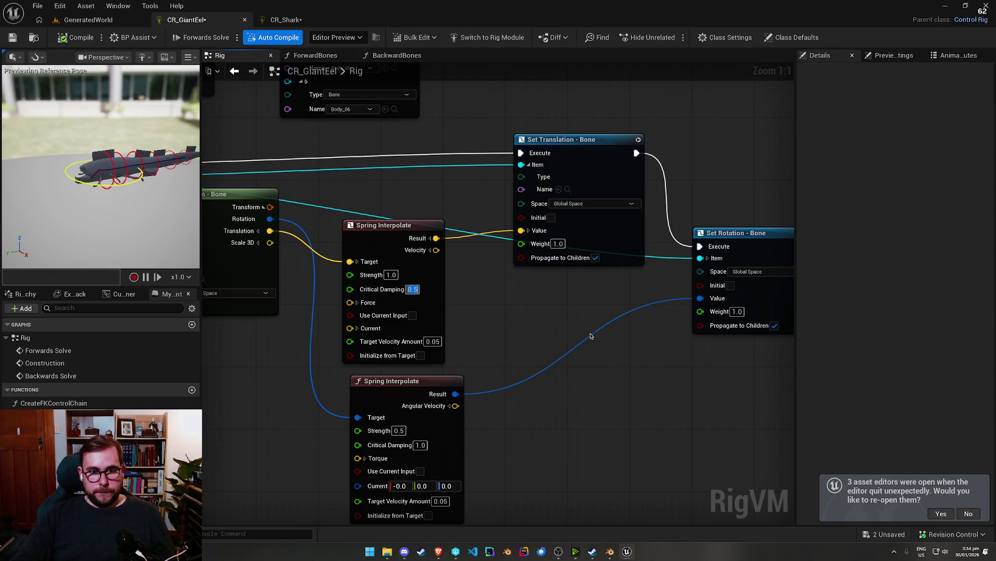
{"action": "key", "text": "shift+Tab"}
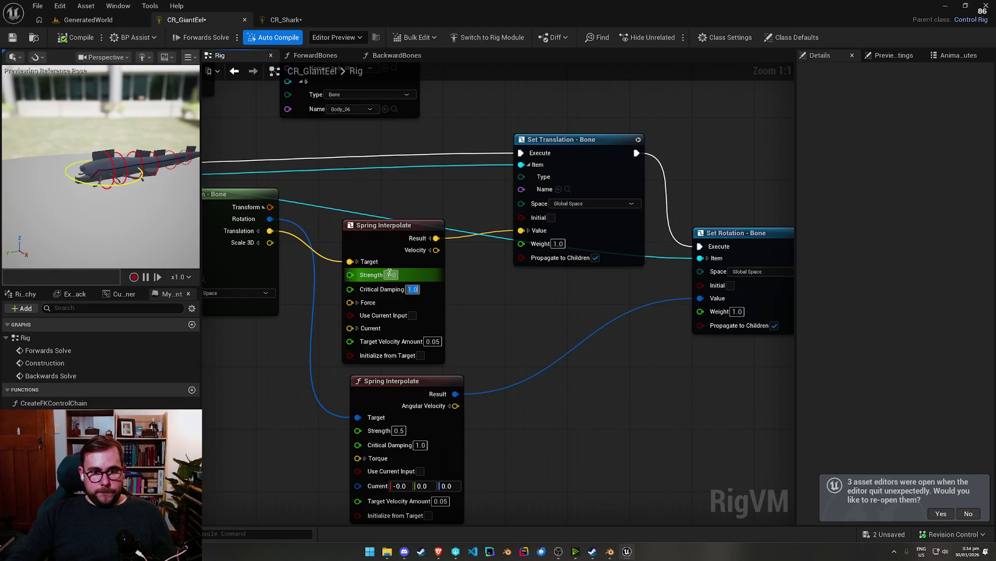
{"action": "type", "text": "0.5"}
{"action": "key", "text": "Return"}
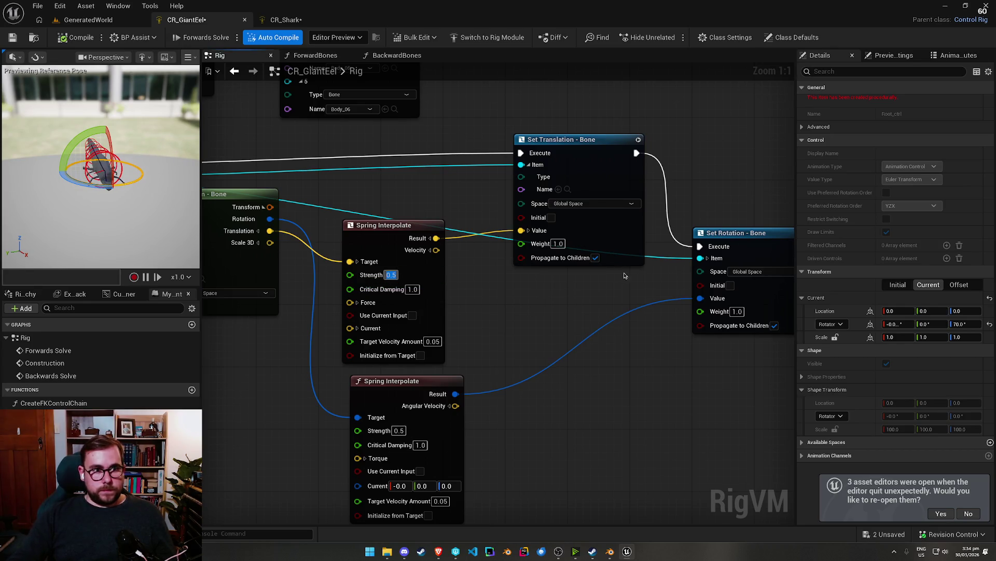
{"action": "left_click", "coordinate": [119, 179]}
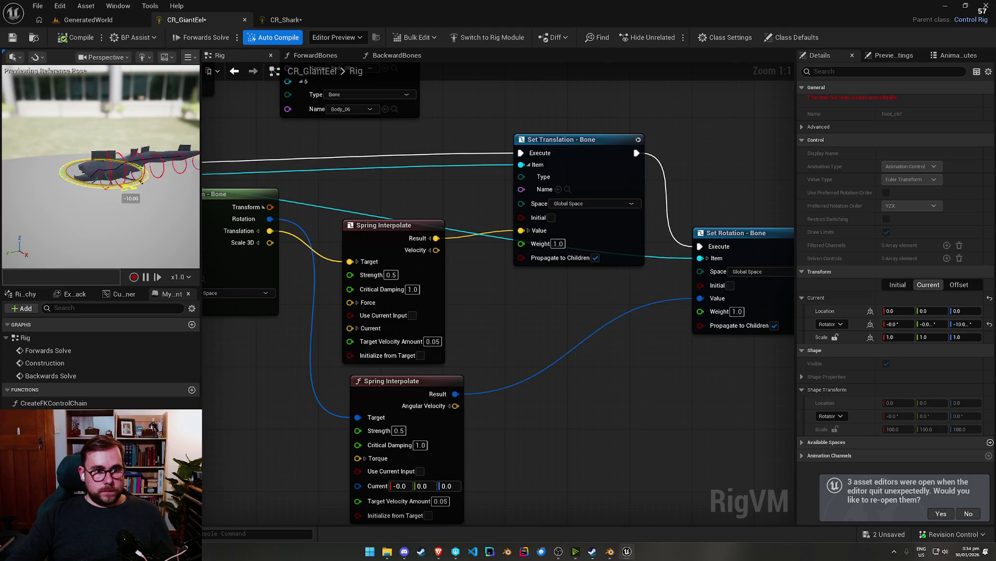
Step: Set translation Strength to 1.0, recompile, keep Target Velocity Amount 0.05, then switch to CR_Shark
{"action": "left_click", "coordinate": [391, 274]}
{"action": "type", "text": "1"}
{"action": "key", "text": "Return"}
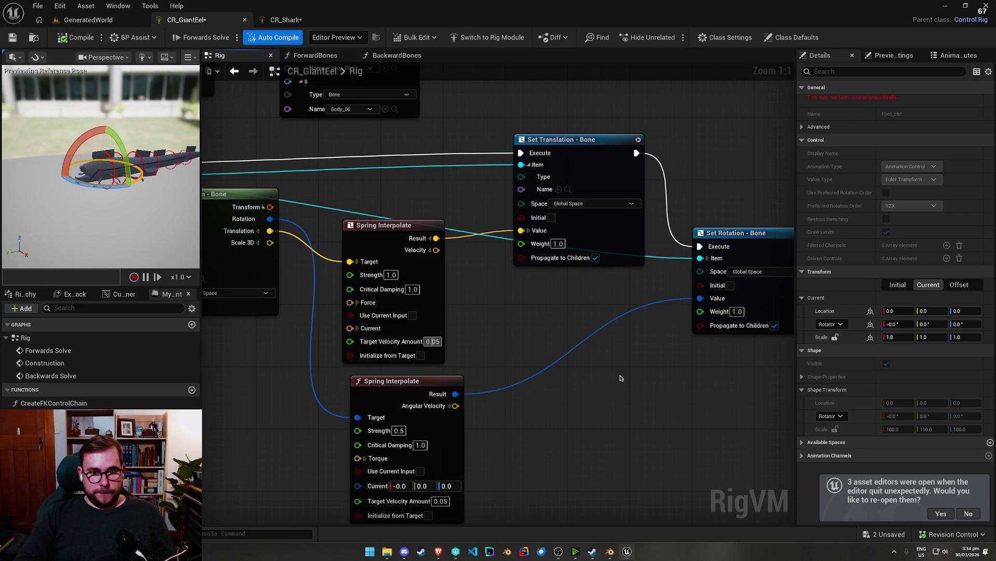
{"action": "type", "text": "0.1"}
{"action": "left_click", "coordinate": [74, 38]}
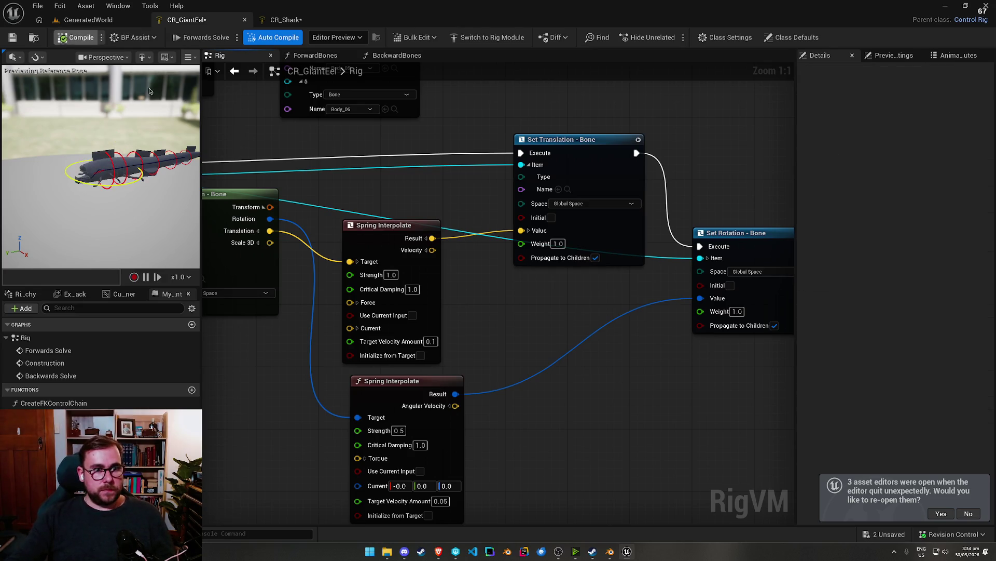
{"action": "left_click", "coordinate": [77, 179]}
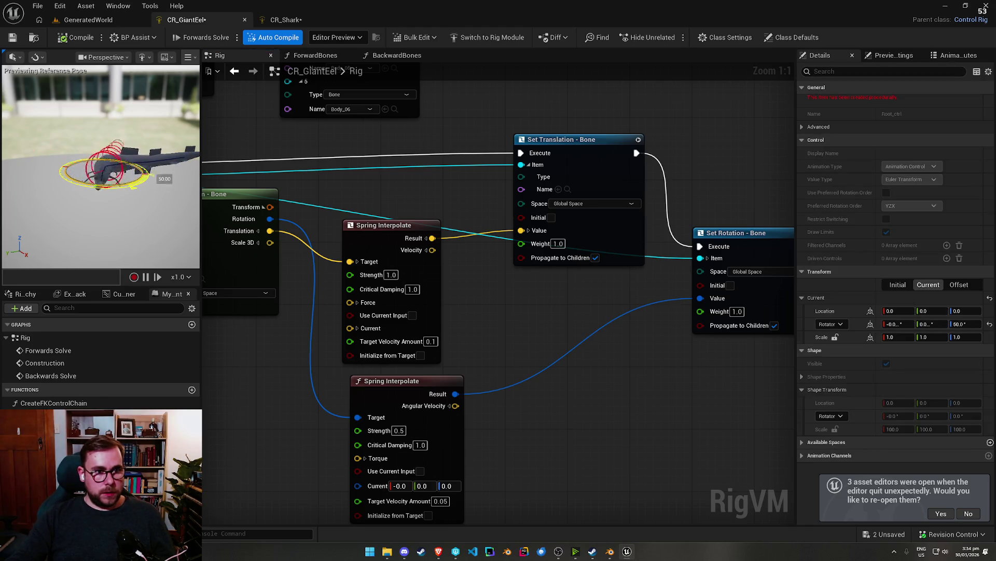
{"action": "key", "text": "ctrl+z"}
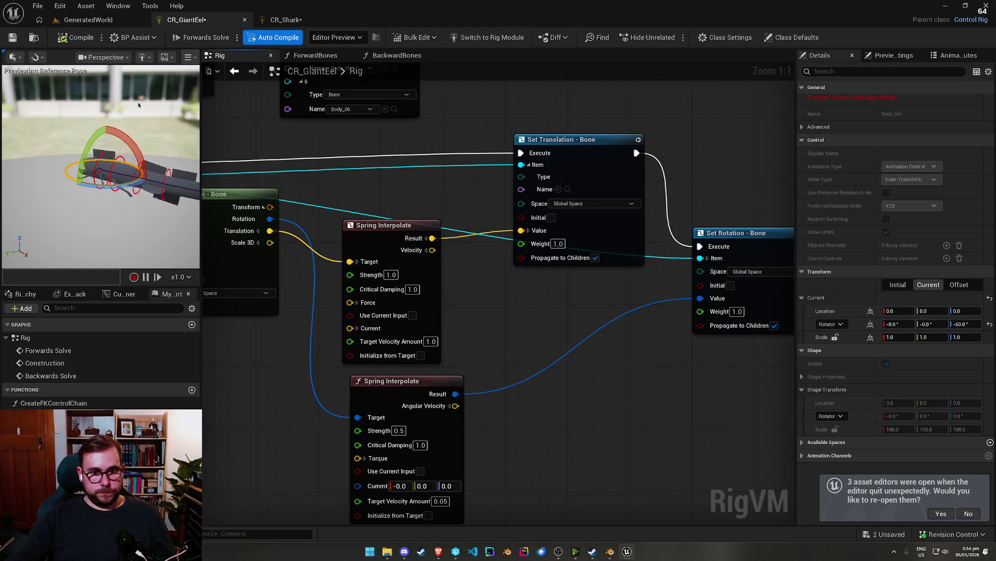
{"action": "left_click", "coordinate": [81, 38]}
{"action": "left_click", "coordinate": [94, 186]}
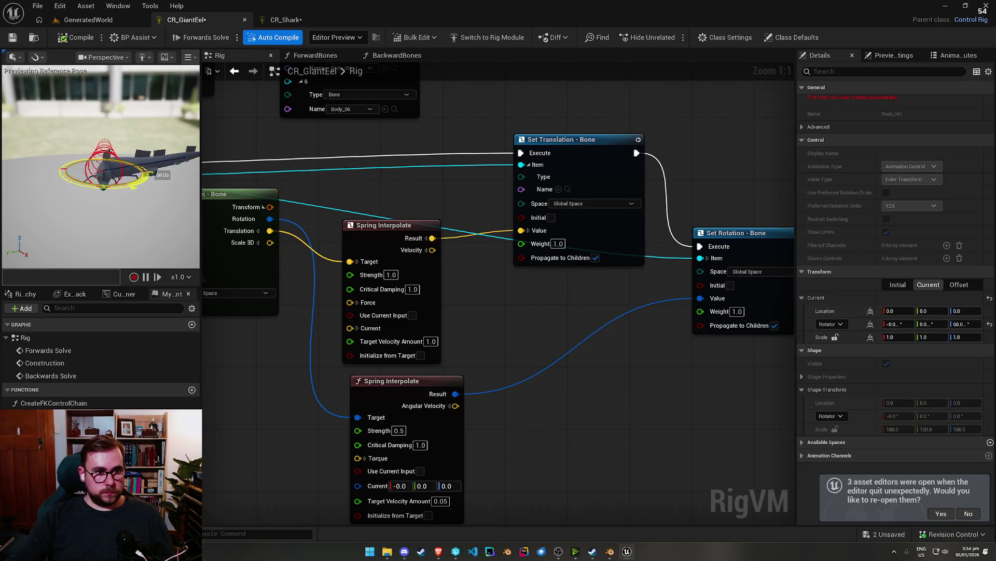
{"action": "key", "text": "ctrl+y"}
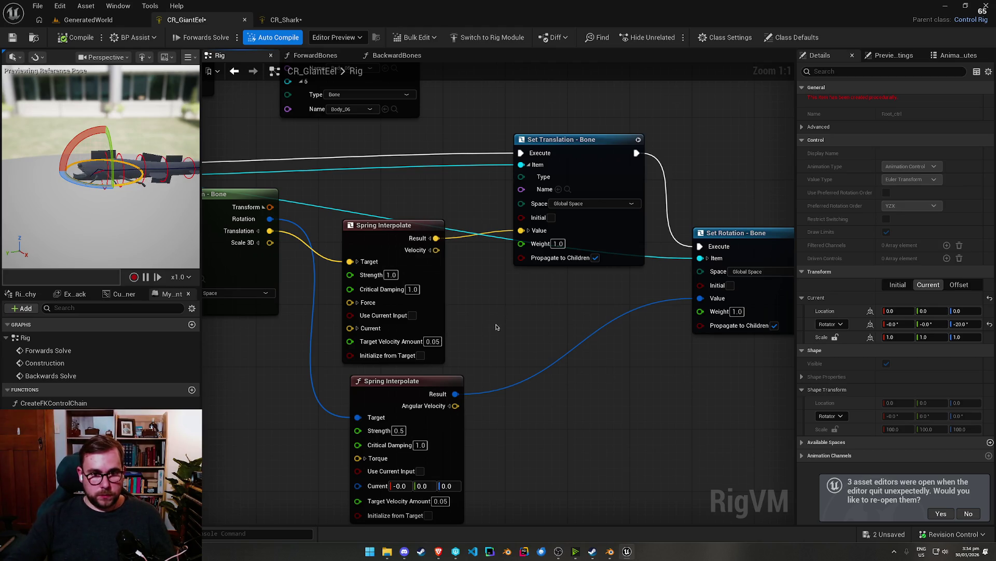
{"action": "left_click", "coordinate": [286, 20]}
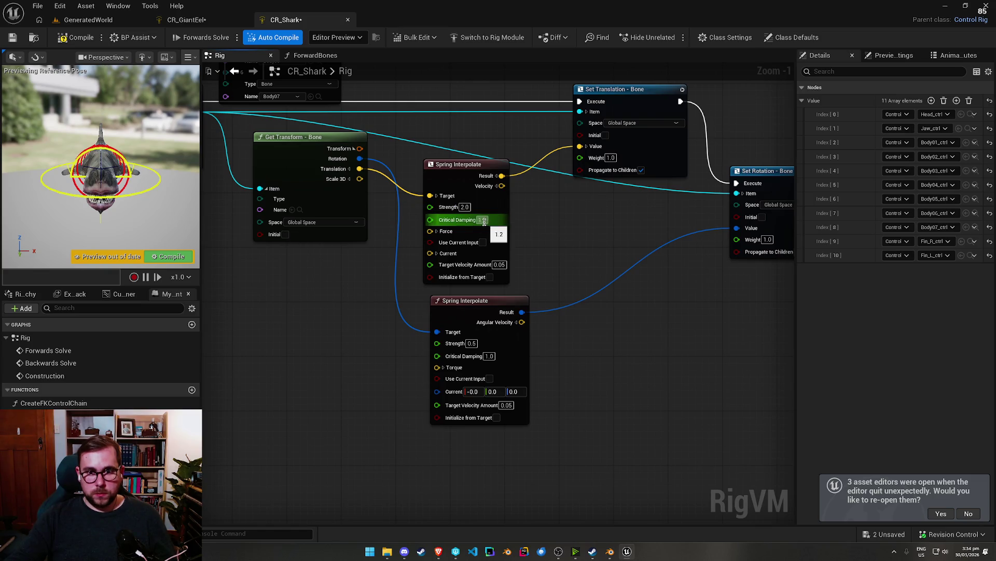
Step: Back in CR_GiantEel, set Critical Damping to 1.1 and test a 30-degree root rotation
{"action": "left_click", "coordinate": [188, 21]}
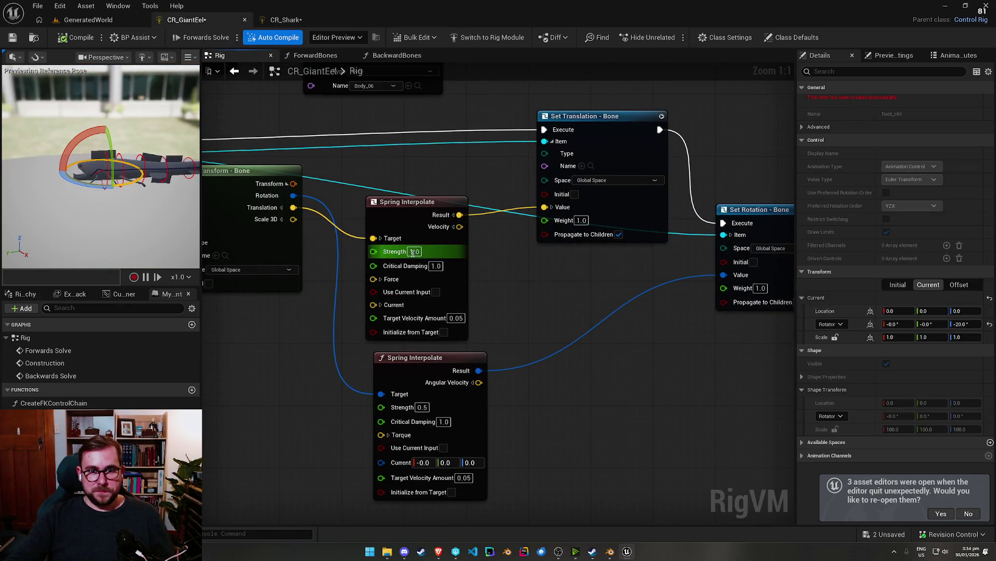
{"action": "type", "text": "2"}
{"action": "left_click", "coordinate": [438, 267]}
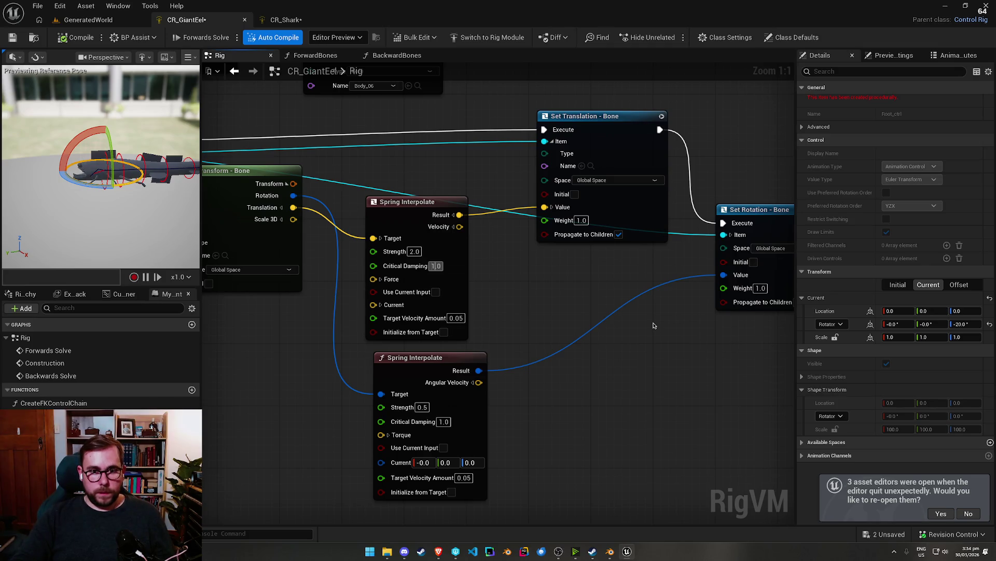
{"action": "left_click", "coordinate": [89, 173]}
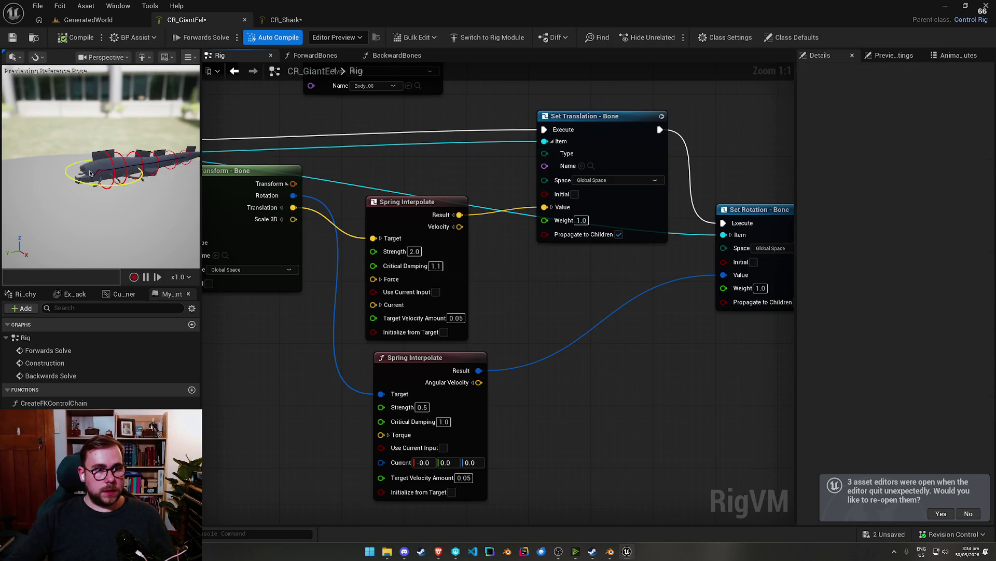
{"action": "left_click", "coordinate": [436, 266]}
{"action": "type", "text": "1.5"}
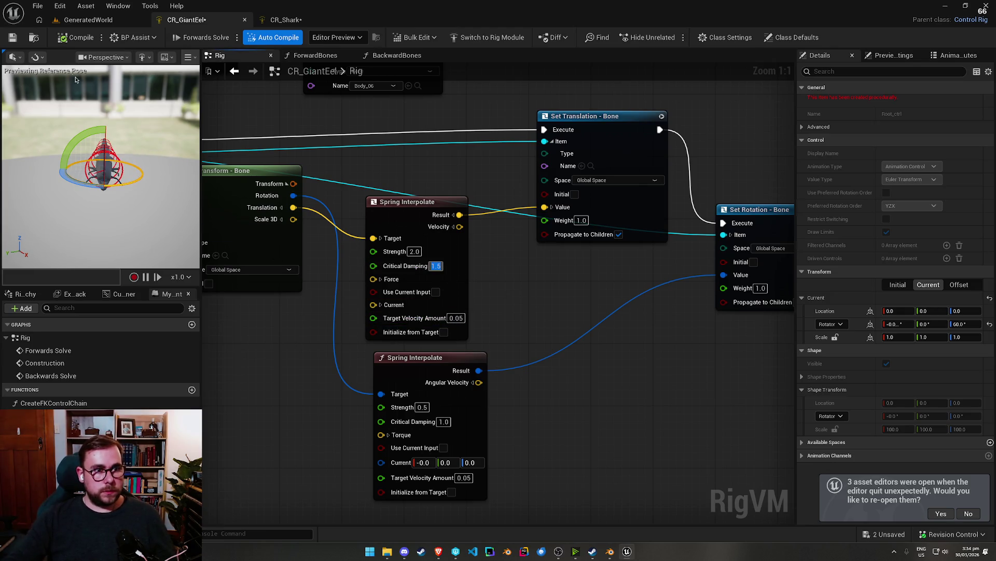
{"action": "left_click", "coordinate": [109, 184]}
{"action": "left_click", "coordinate": [108, 187]}
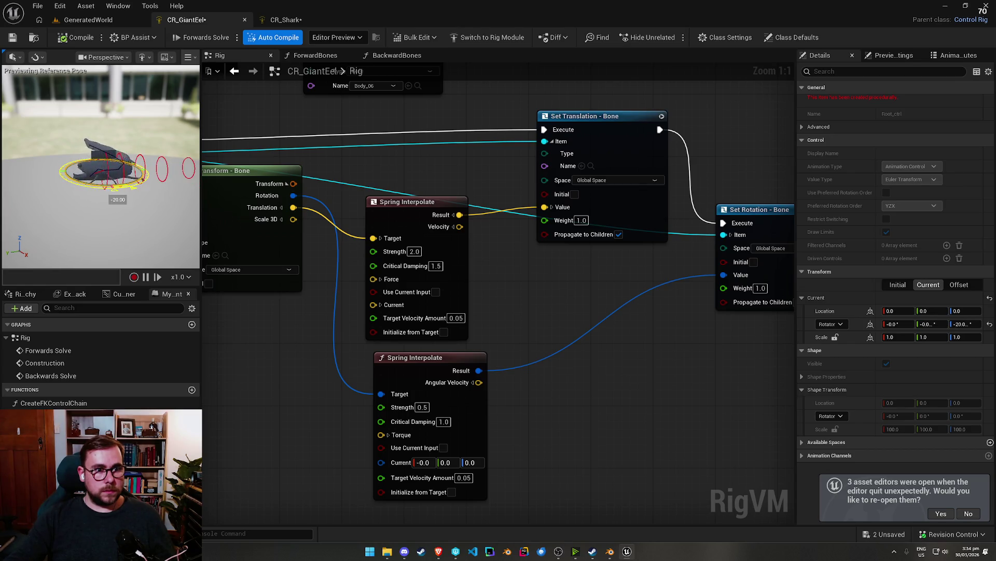
{"action": "left_click_drag", "start_coordinate": [148, 171], "coordinate": [28, 86]}
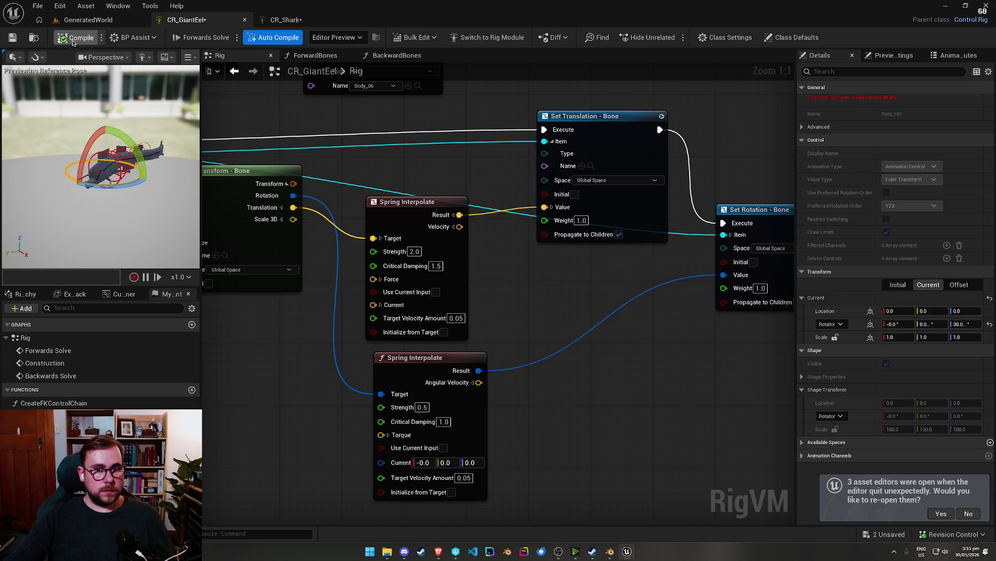
Step: Recompile with the edited damping and swing Root_ctrl to -140 degrees to test
{"action": "left_click", "coordinate": [436, 266]}
{"action": "type", "text": "2.5"}
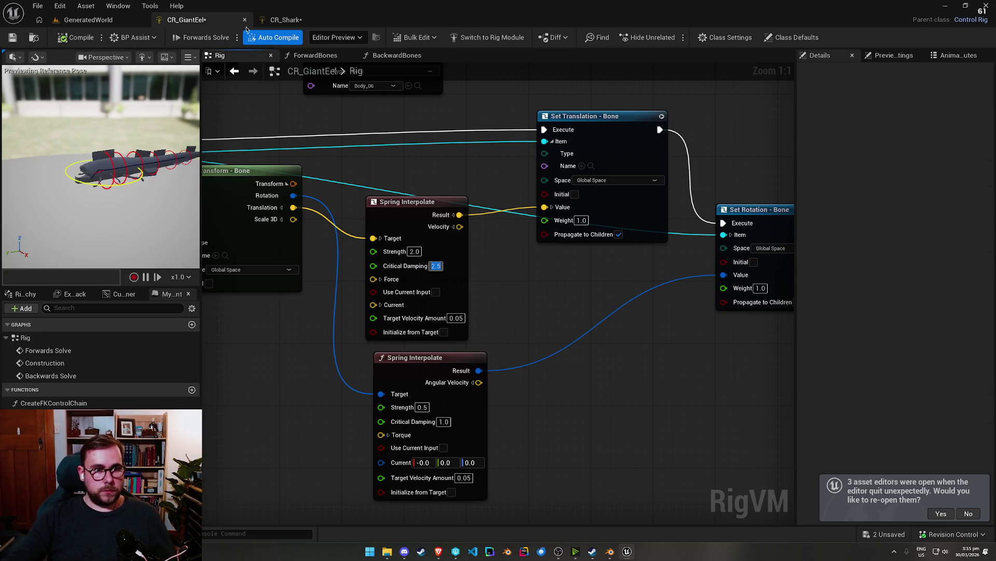
{"action": "left_click", "coordinate": [73, 183]}
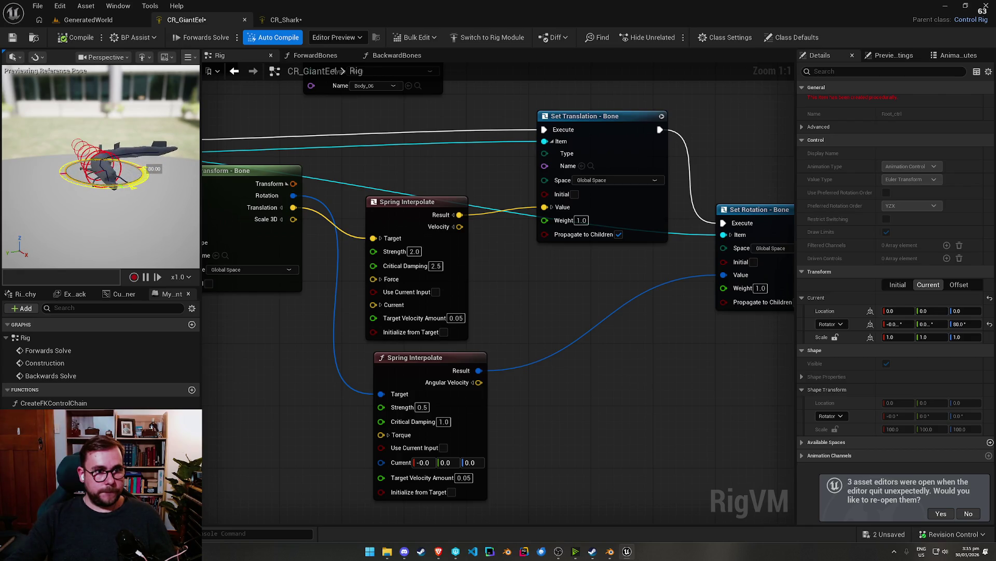
{"action": "left_click", "coordinate": [73, 37]}
{"action": "left_click", "coordinate": [435, 266]}
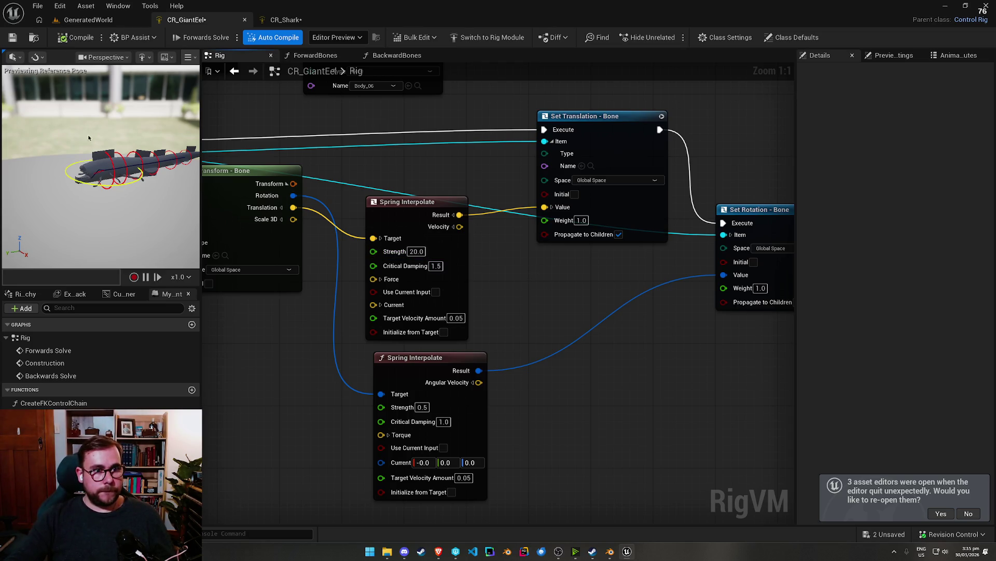
{"action": "left_click", "coordinate": [77, 181]}
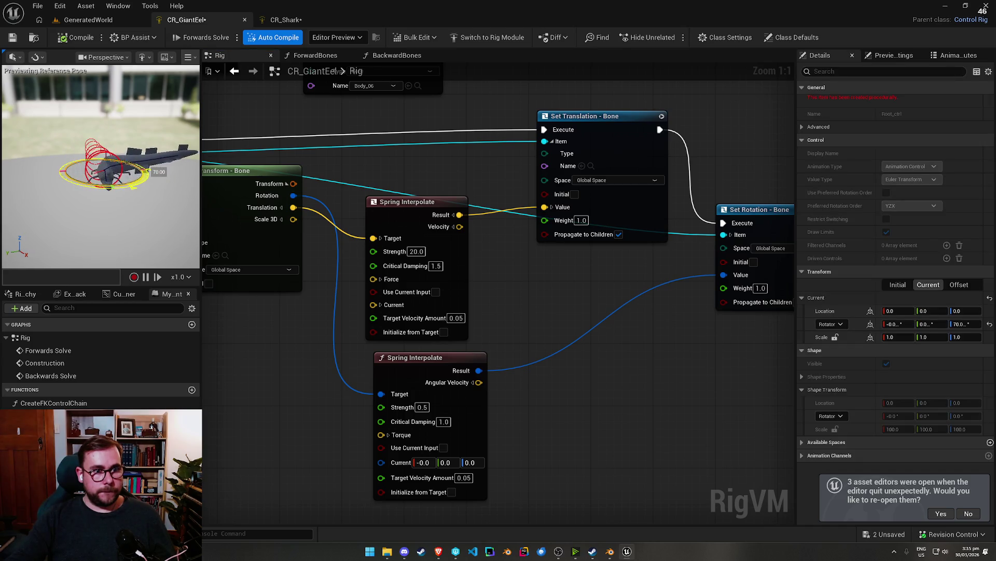
{"action": "mouse_move", "coordinate": [159, 172]}
{"action": "left_mouse_down"}
{"action": "mouse_move", "coordinate": [54, 165]}
{"action": "mouse_move", "coordinate": [73, 218]}
{"action": "left_mouse_up"}
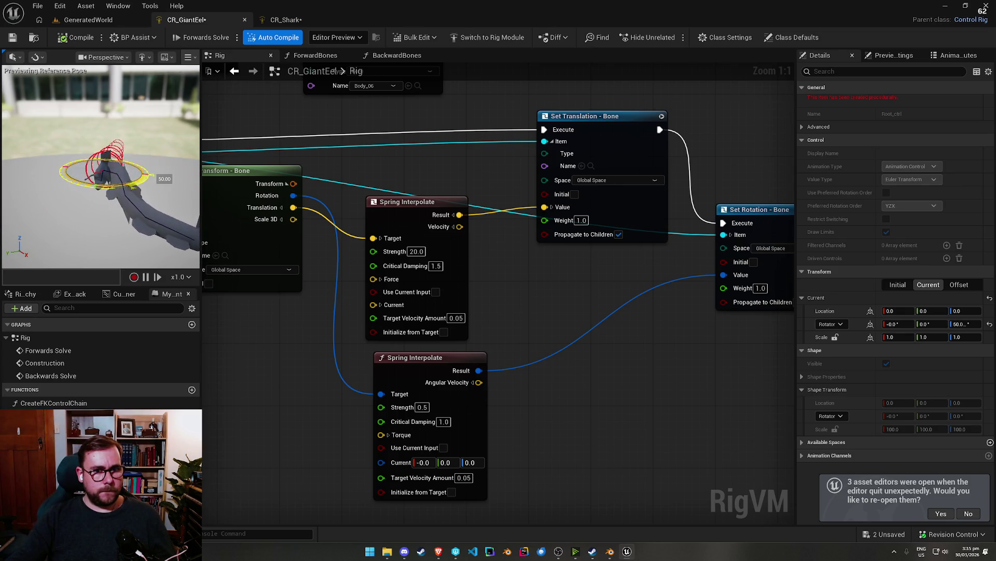
Step: Retype Strength to 1.0 and Critical Damping, set Target Velocity Amount 0.01, then test a control
{"action": "left_click", "coordinate": [417, 251]}
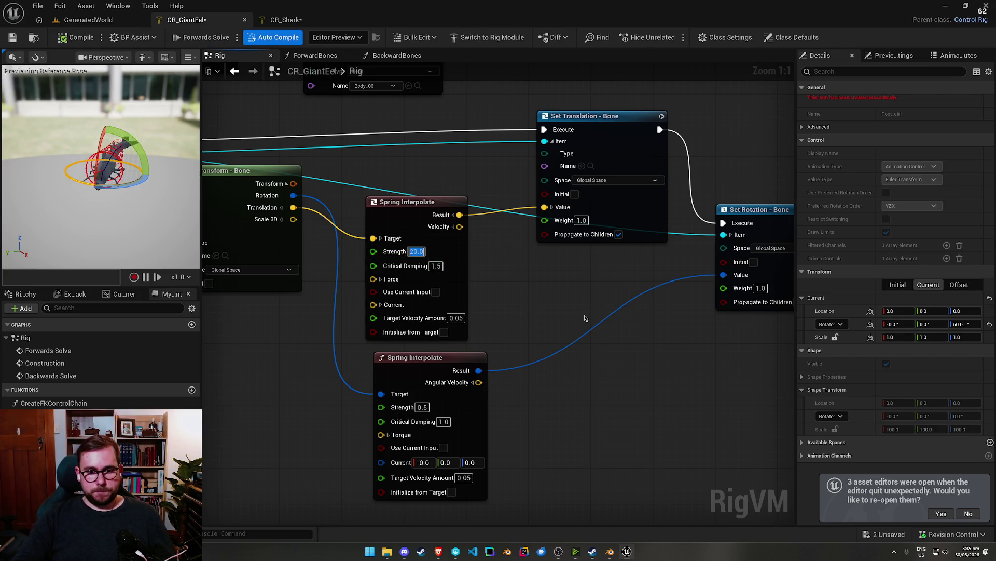
{"action": "type", "text": "1"}
{"action": "key", "text": "Tab"}
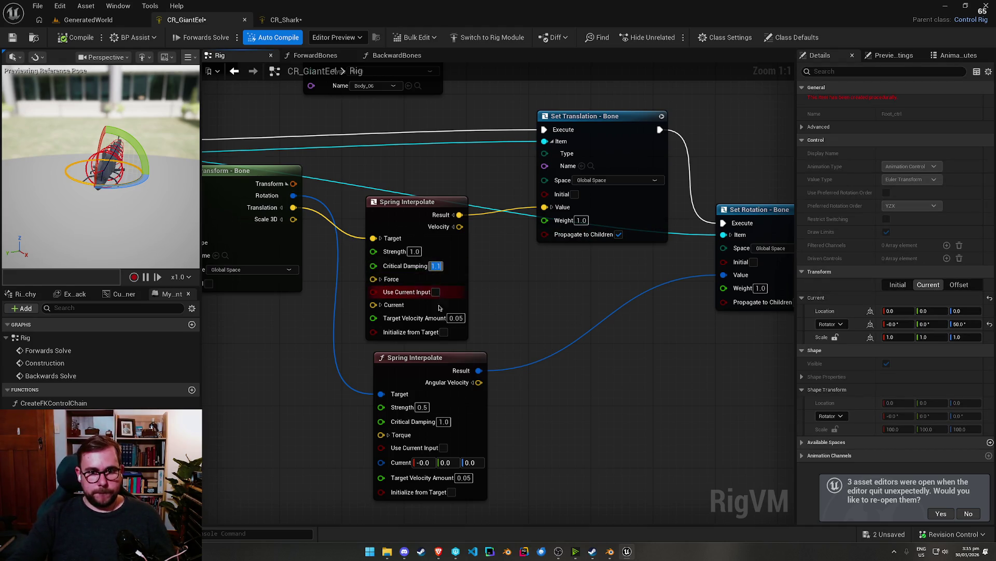
{"action": "key", "text": "Tab"}
{"action": "type", "text": "0.01"}
{"action": "key", "text": "Return"}
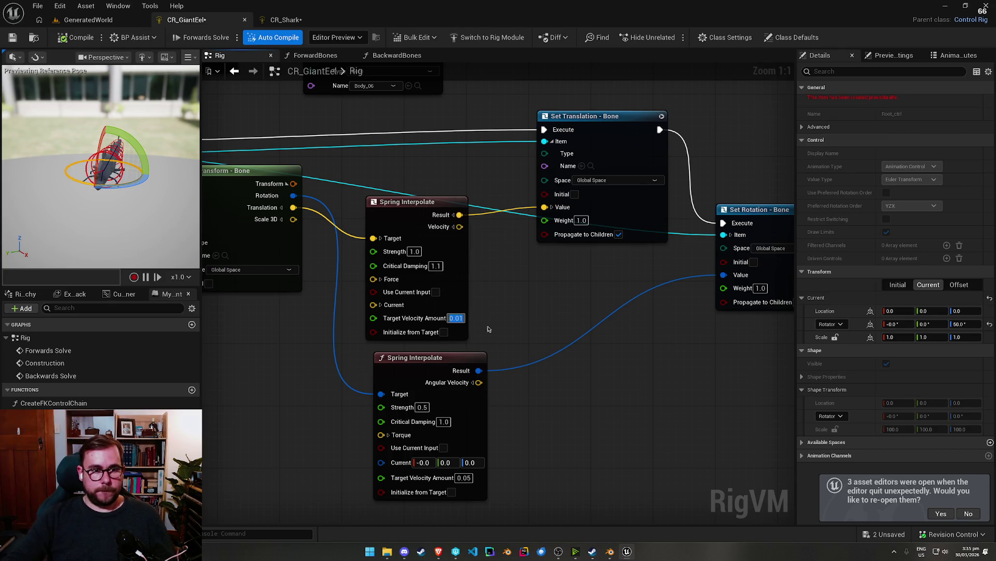
{"action": "left_click", "coordinate": [93, 196]}
{"action": "left_click", "coordinate": [89, 187]}
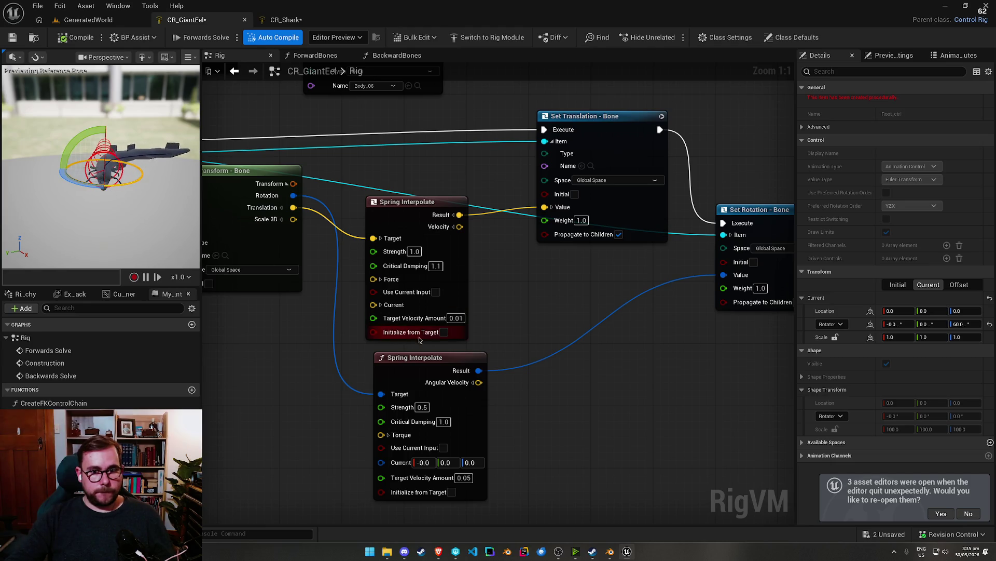
Step: Enter .05 Target Velocity Amount, save, and rotate the shark's root control to compare
{"action": "type", "text": ".05"}
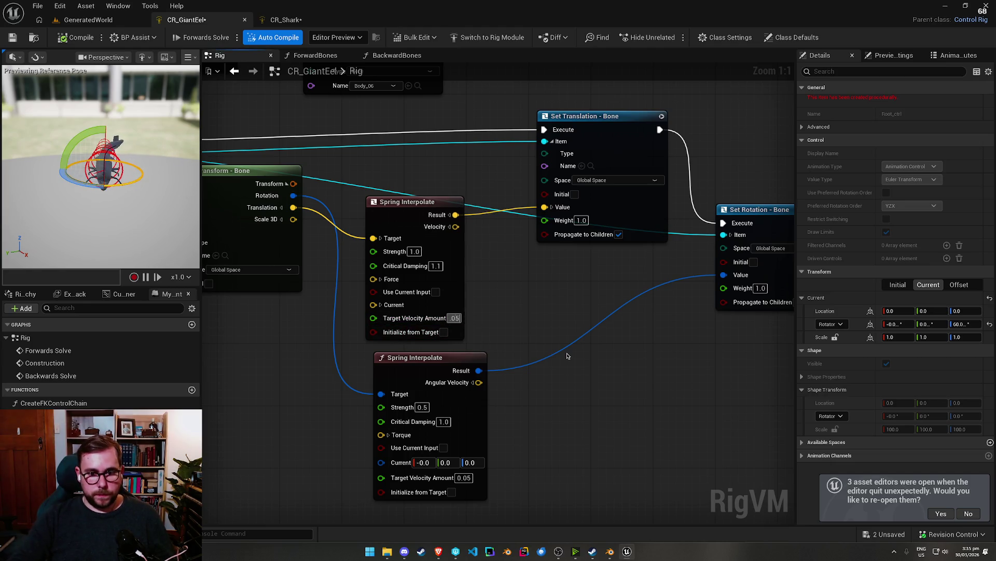
{"action": "left_click", "coordinate": [14, 37]}
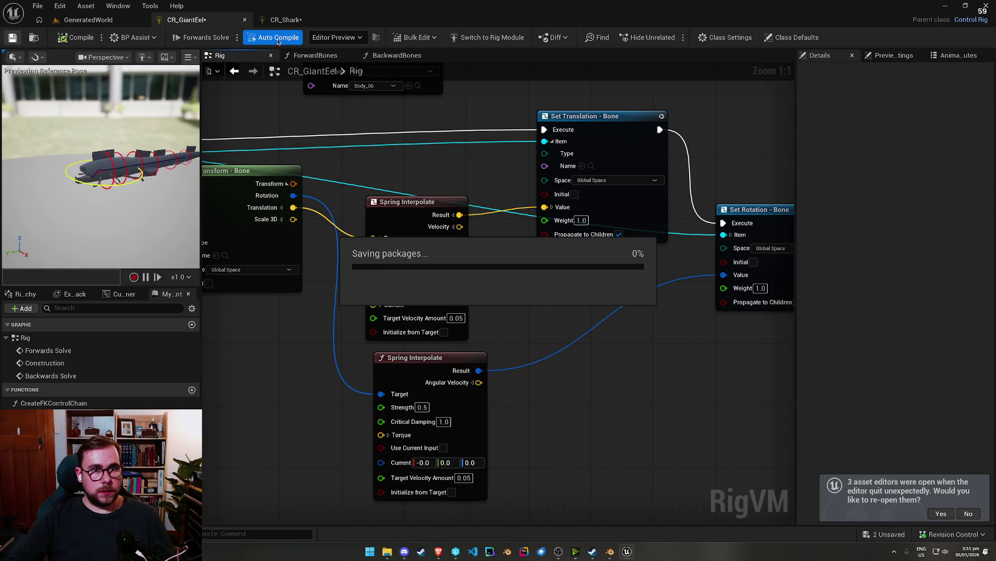
{"action": "left_click", "coordinate": [285, 20]}
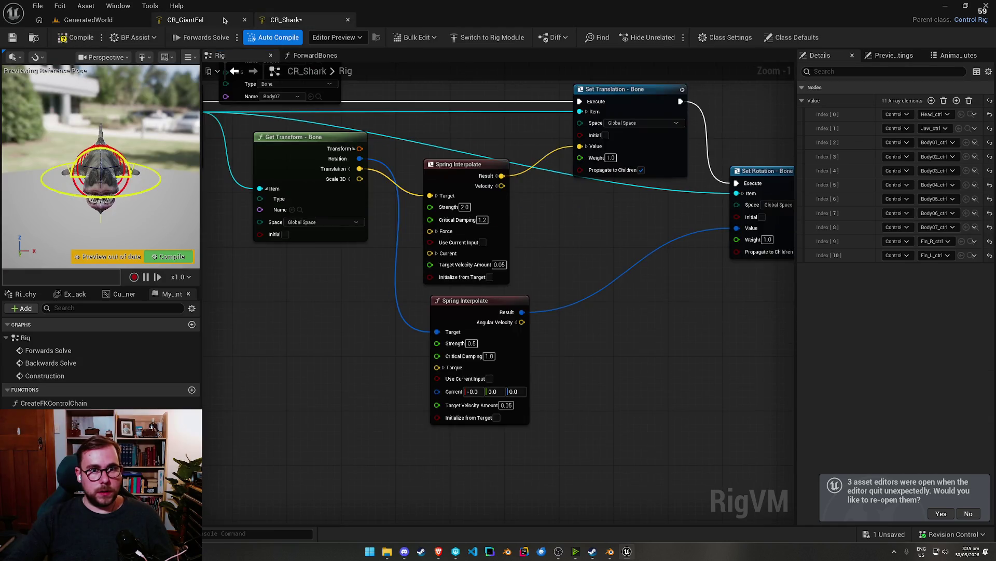
{"action": "left_click", "coordinate": [145, 192]}
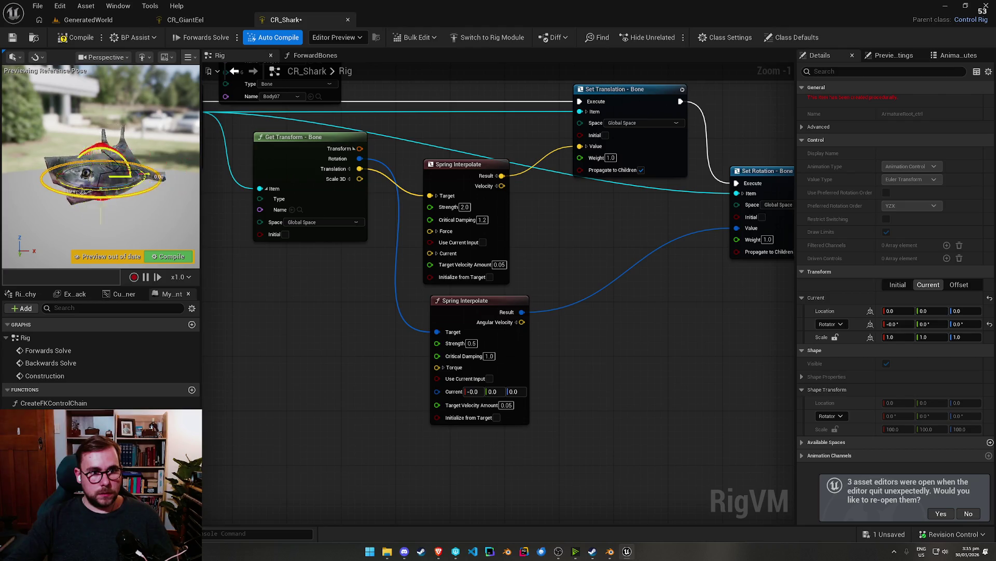
{"action": "mouse_move", "coordinate": [146, 192]}
{"action": "left_mouse_down"}
{"action": "mouse_move", "coordinate": [130, 208]}
{"action": "mouse_move", "coordinate": [104, 202]}
{"action": "mouse_move", "coordinate": [93, 182]}
{"action": "left_mouse_up"}
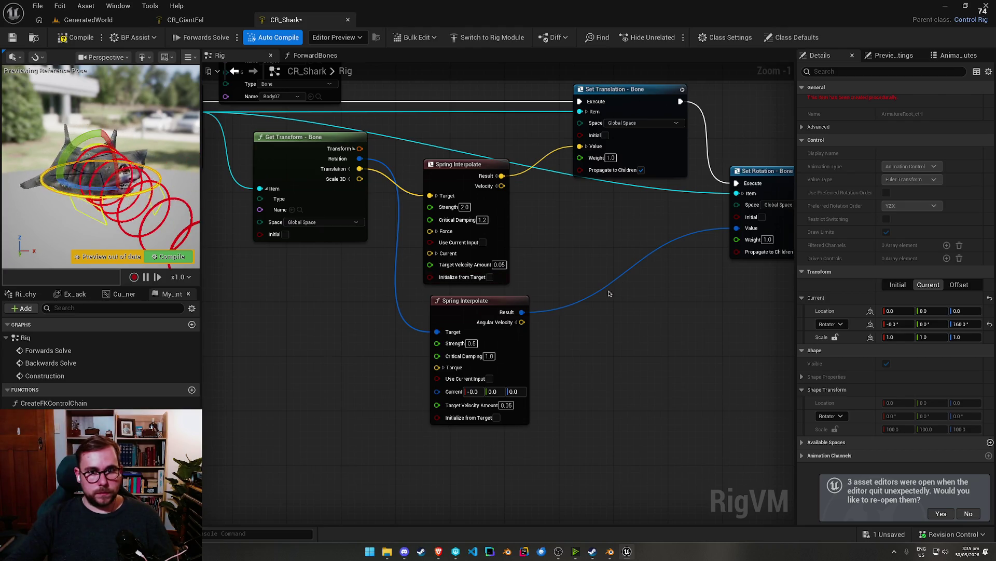
Step: In CR_GiantEel set Strength 2.0 and Critical Damping 1.2, save, and return to GeneratedWorld
{"action": "left_click", "coordinate": [190, 23]}
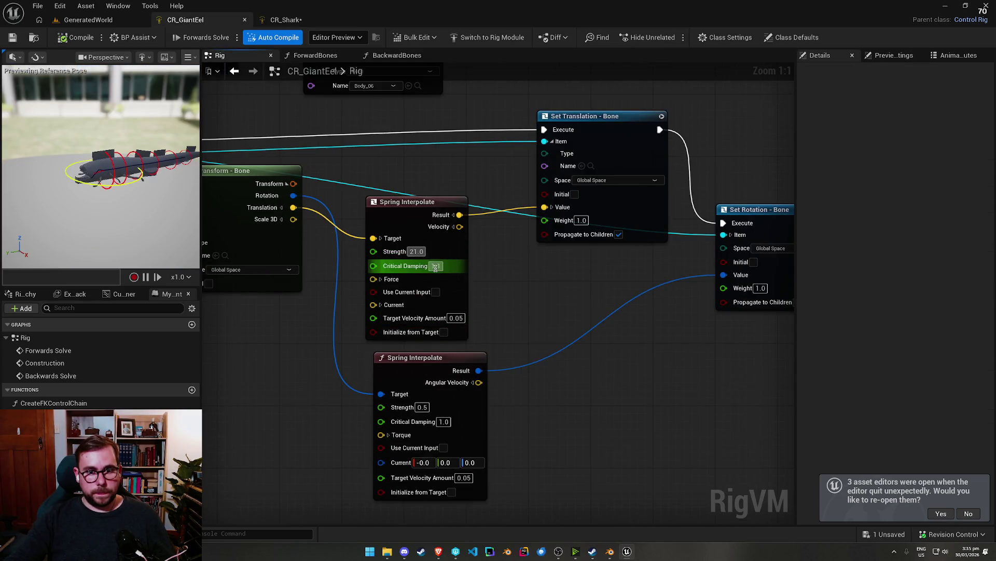
{"action": "type", "text": "2.0"}
{"action": "key", "text": "Tab"}
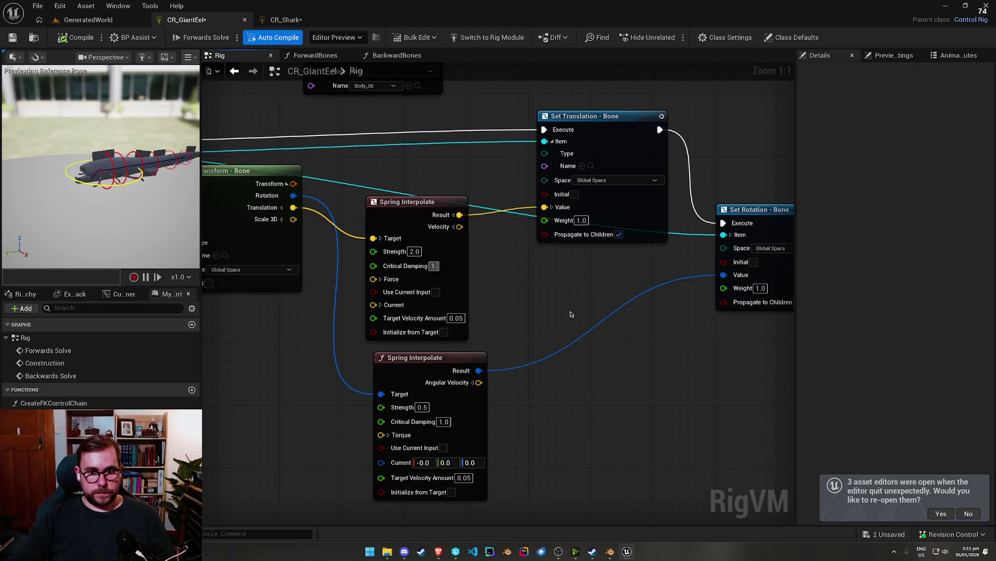
{"action": "type", "text": ".2"}
{"action": "left_click", "coordinate": [12, 38]}
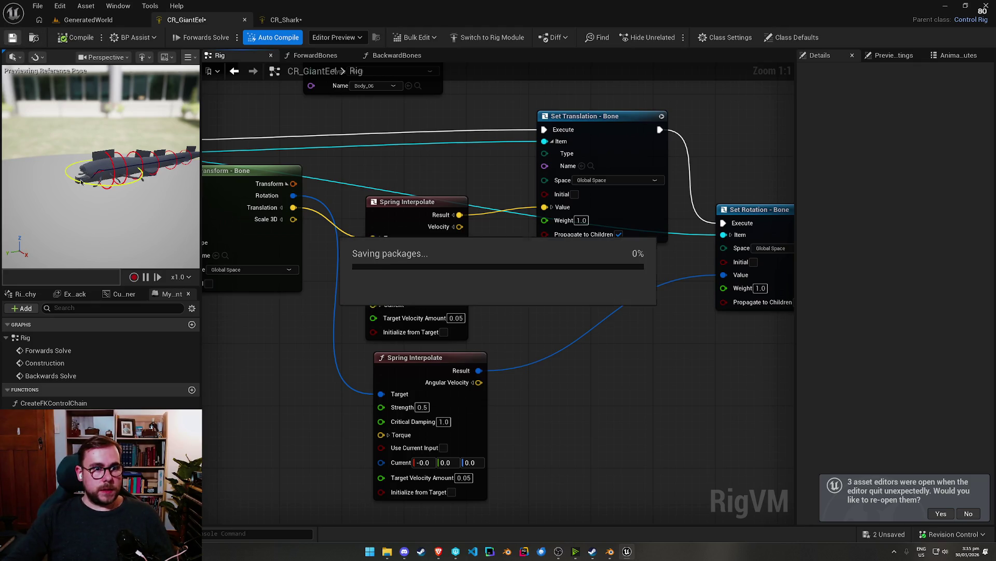
{"action": "left_click", "coordinate": [12, 37]}
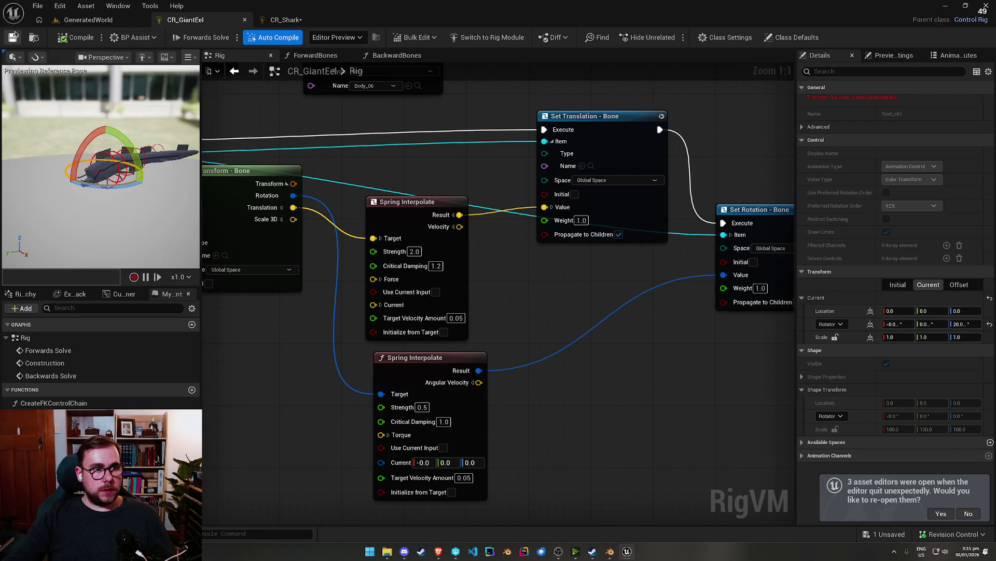
{"action": "left_click_drag", "start_coordinate": [446, 188], "coordinate": [636, 265]}
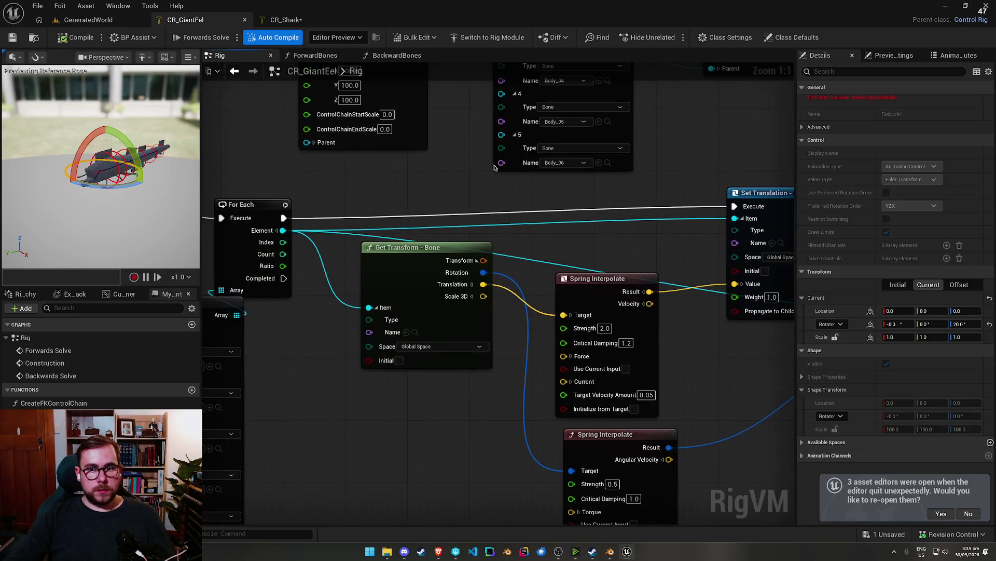
{"action": "key", "text": "ctrl+Tab"}
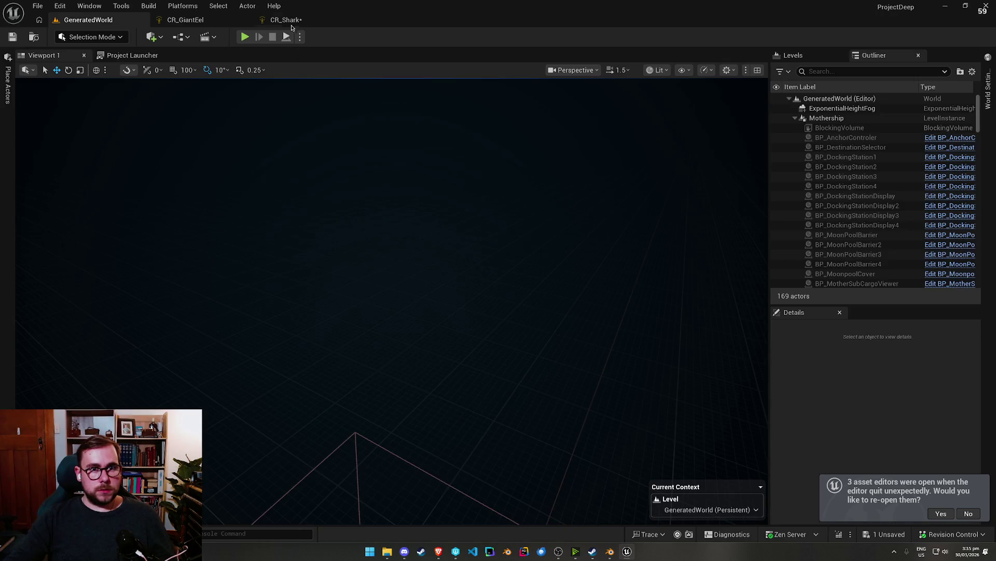
Step: Save the CR_Shark rig and return to the GeneratedWorld level
{"action": "left_click", "coordinate": [288, 20]}
{"action": "left_click", "coordinate": [13, 38]}
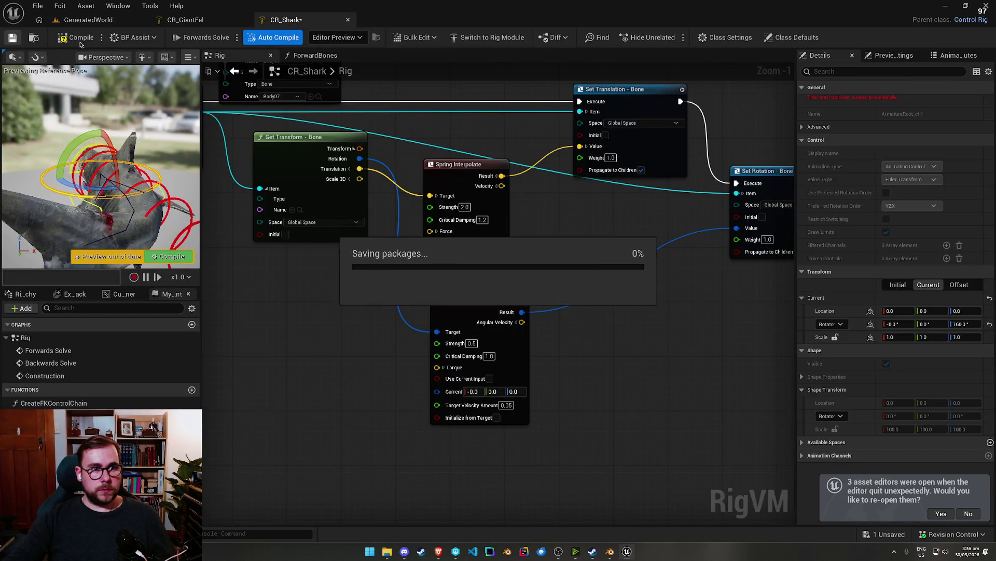
{"action": "left_click", "coordinate": [110, 21]}
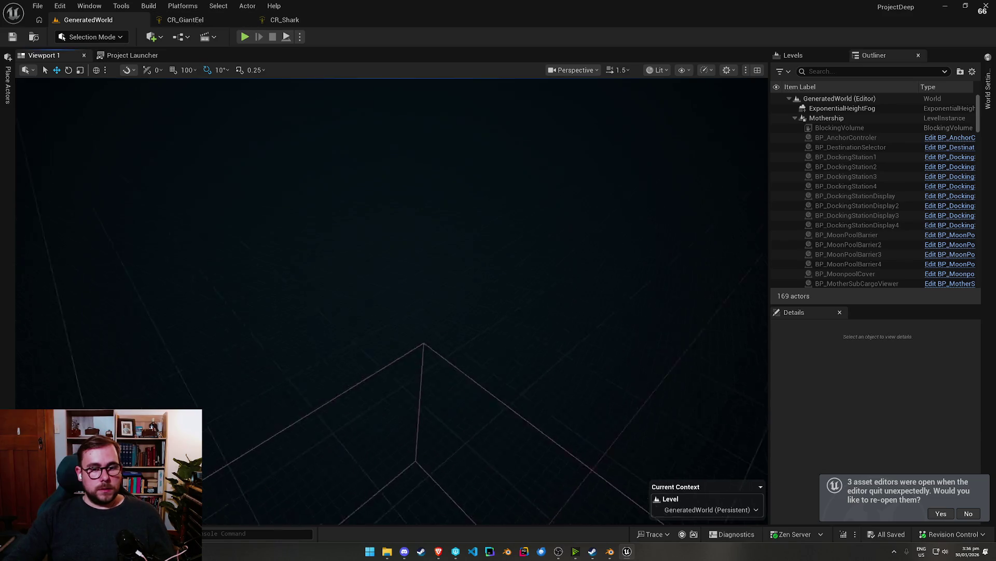
Step: Create an Anim Blueprint from SKM_Eel named ABP_GiantEel and open its AnimGraph
{"action": "key", "text": "ctrl+space"}
{"action": "left_click", "coordinate": [157, 246]}
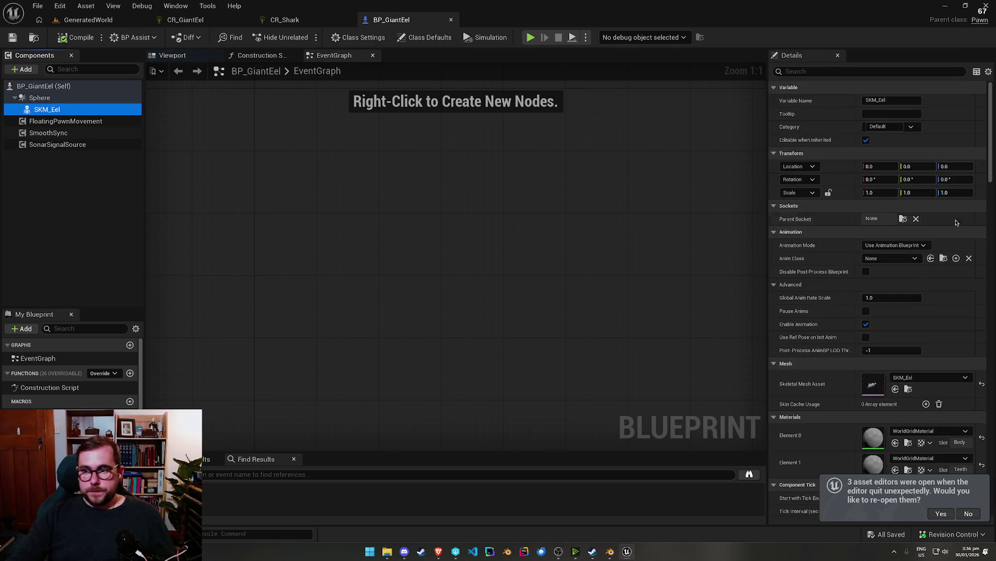
{"action": "left_click", "coordinate": [908, 389]}
{"action": "right_click", "coordinate": [254, 332]}
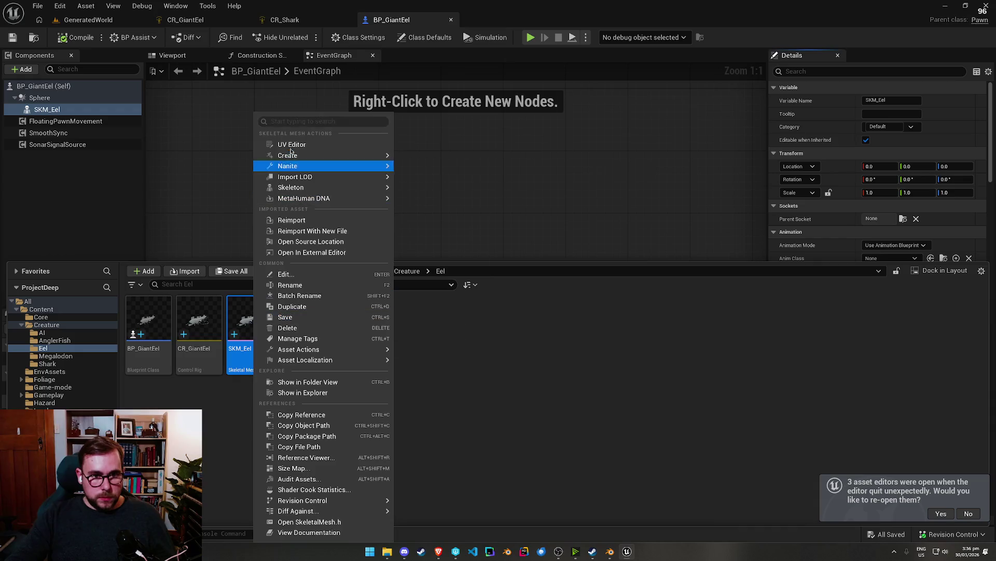
{"action": "mouse_move", "coordinate": [337, 166]}
{"action": "mouse_move", "coordinate": [312, 156]}
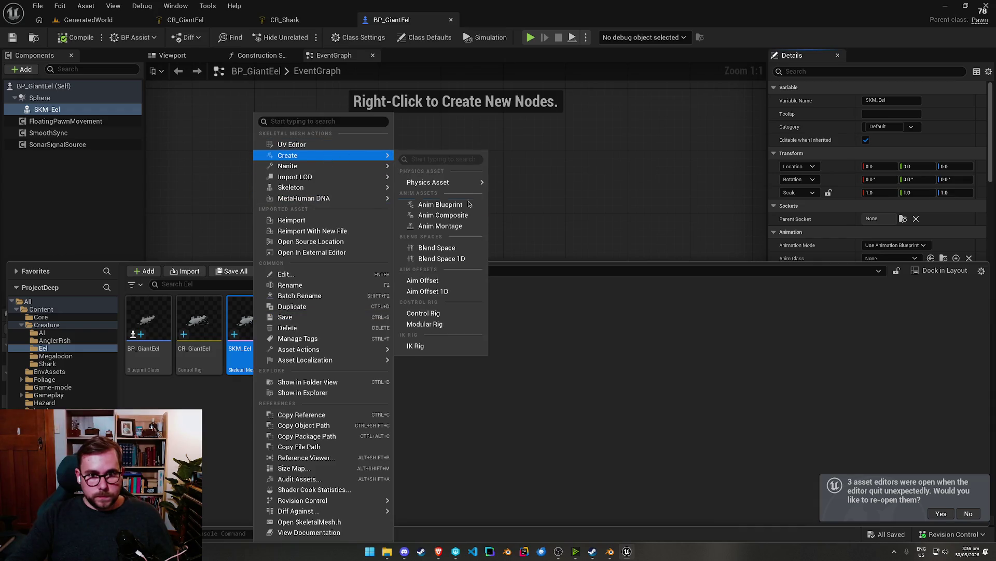
{"action": "left_click", "coordinate": [447, 204]}
{"action": "type", "text": "ABP_GiantEel"}
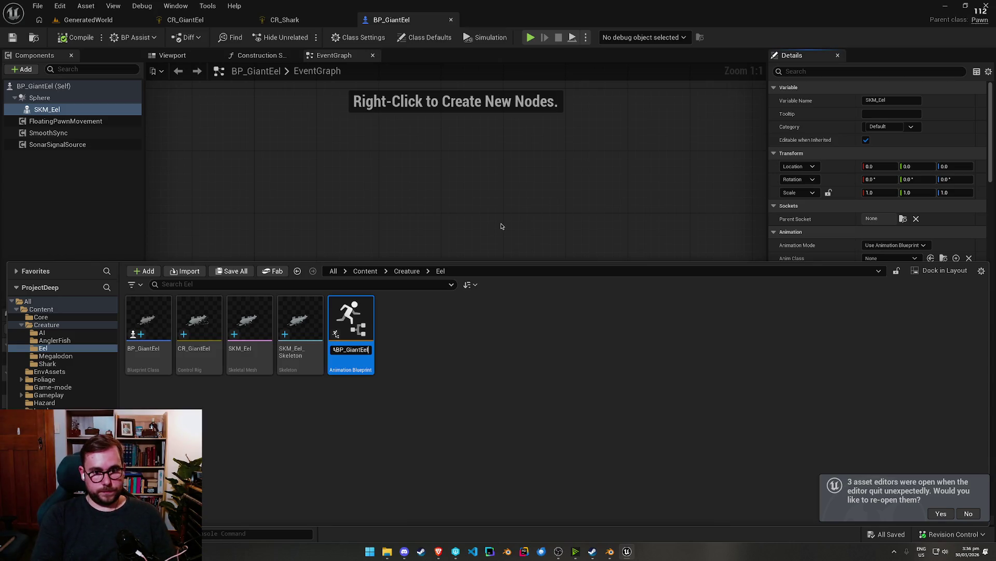
{"action": "key", "text": "Return"}
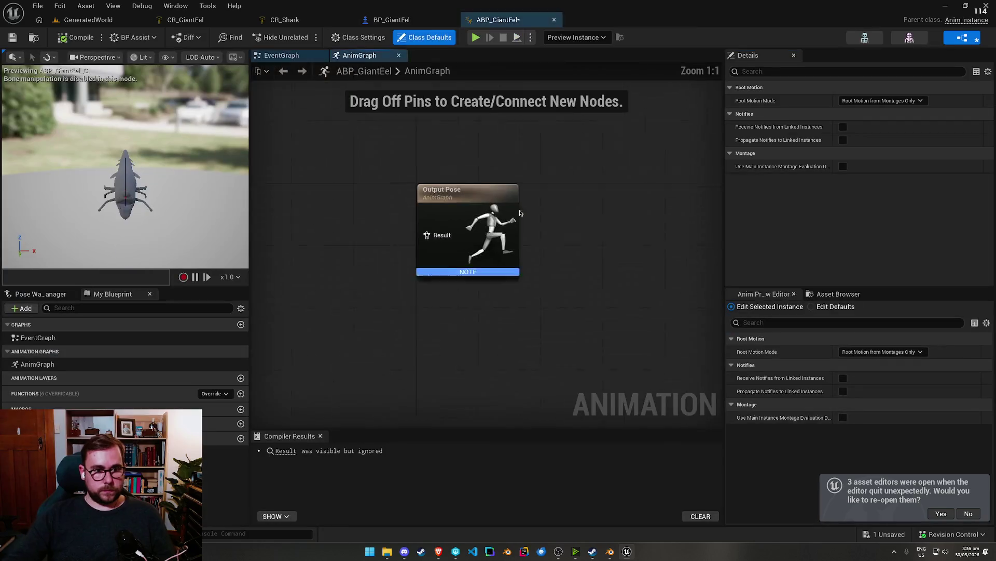
Step: Add a Control Rig node with class CR_GiantEel, wire it into Output Pose, and compile
{"action": "right_click", "coordinate": [345, 201]}
{"action": "scroll", "coordinate": [395, 270], "scroll_direction": "down", "scroll_amount": 3}
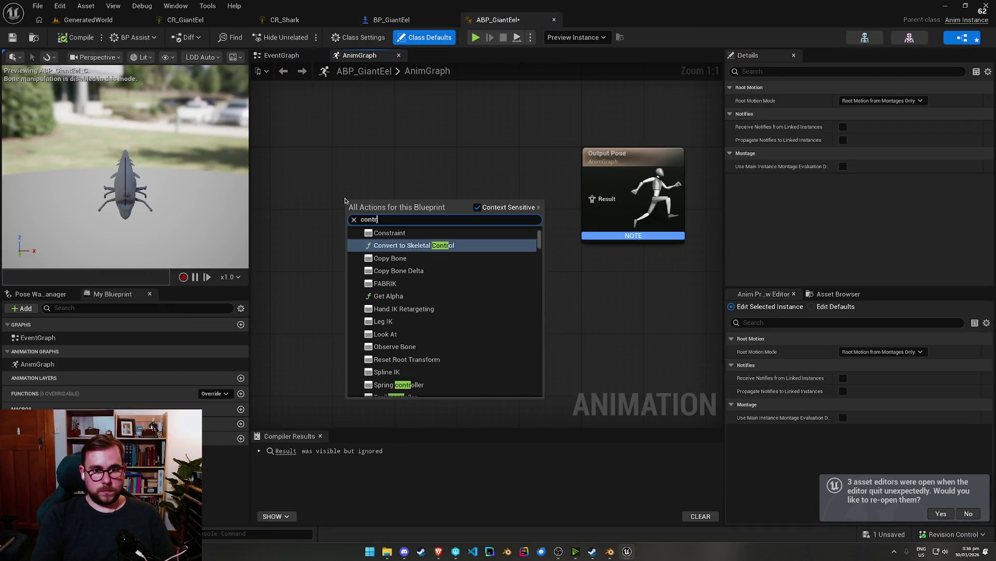
{"action": "key", "text": "Escape"}
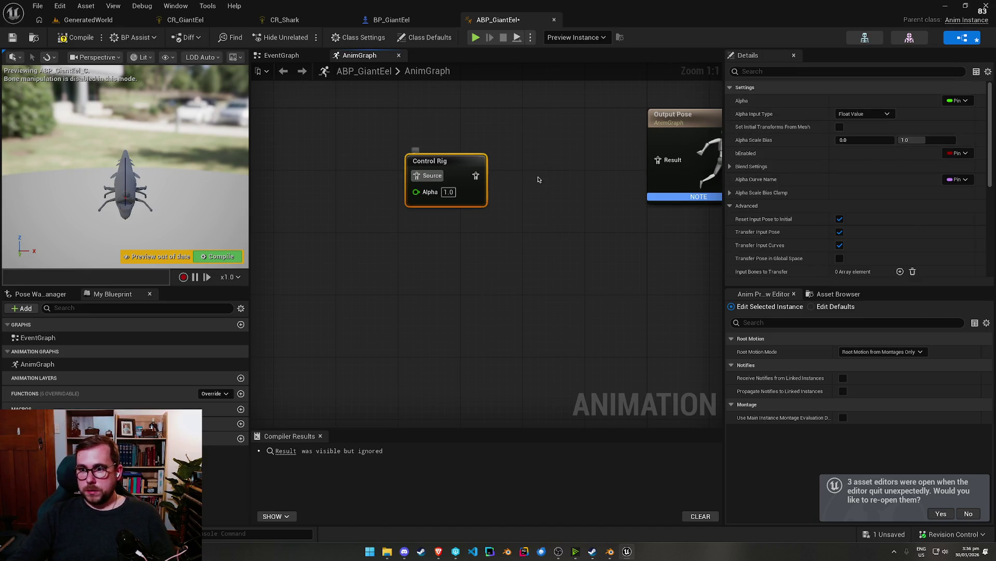
{"action": "scroll", "coordinate": [856, 208], "scroll_direction": "down", "scroll_amount": 10}
{"action": "left_click", "coordinate": [856, 191]}
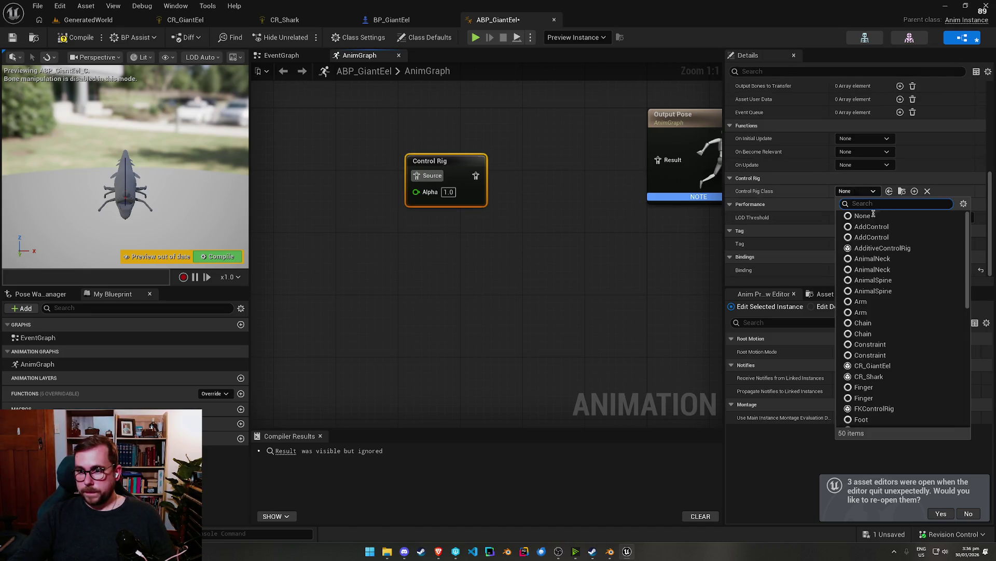
{"action": "scroll", "coordinate": [904, 338], "scroll_direction": "down", "scroll_amount": 6}
{"action": "type", "text": "ee"}
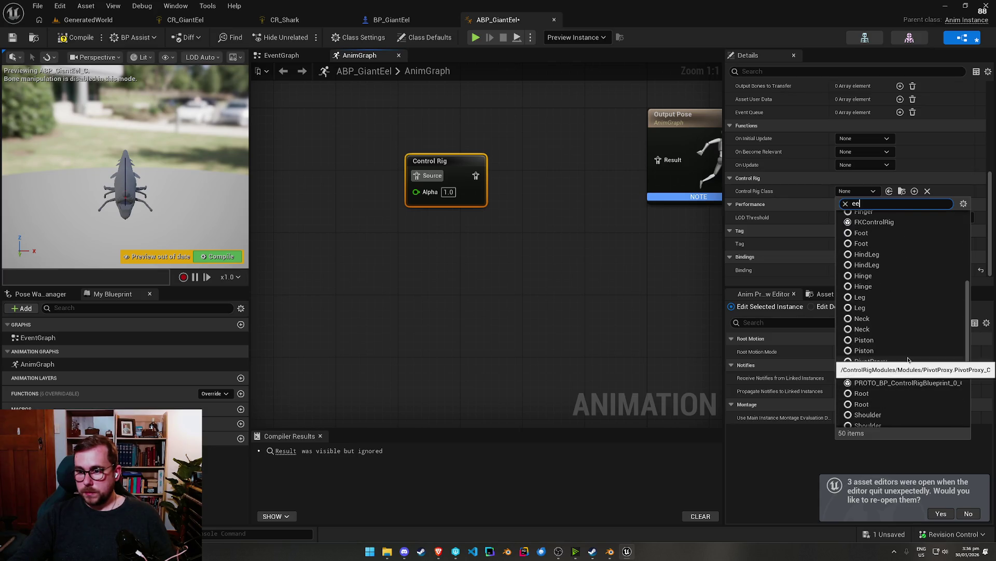
{"action": "left_click", "coordinate": [892, 227]}
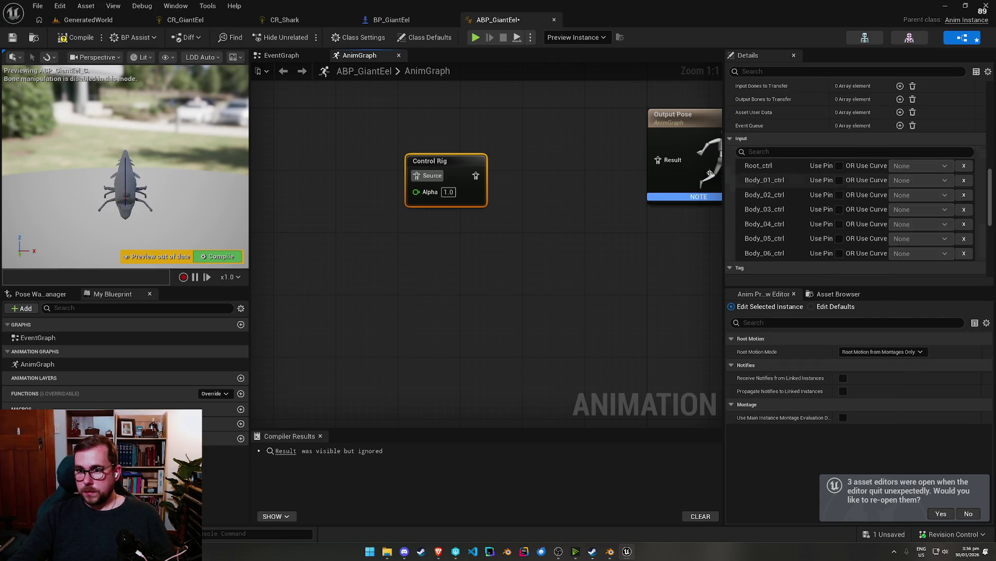
{"action": "left_click_drag", "start_coordinate": [476, 175], "coordinate": [656, 161]}
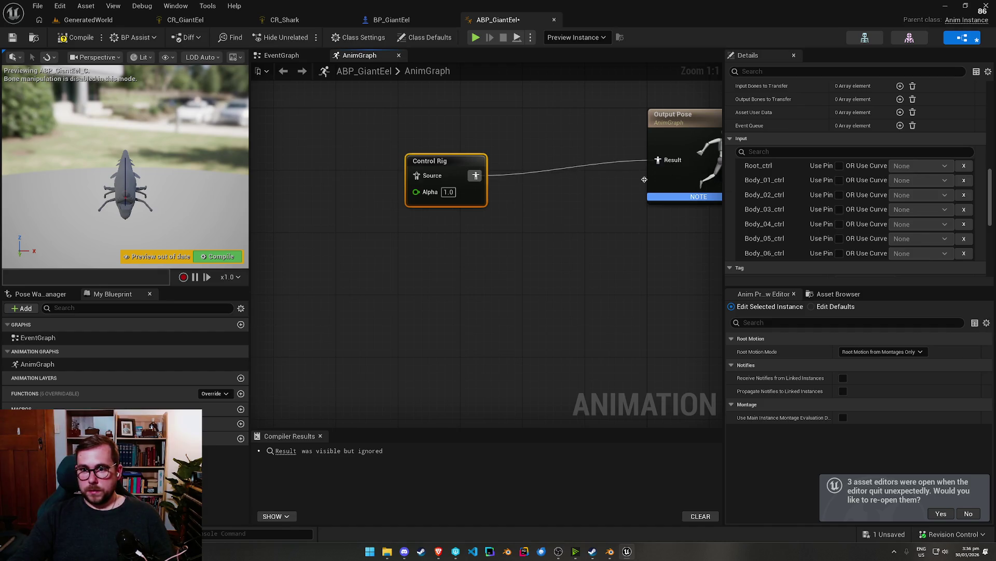
{"action": "left_click", "coordinate": [57, 41]}
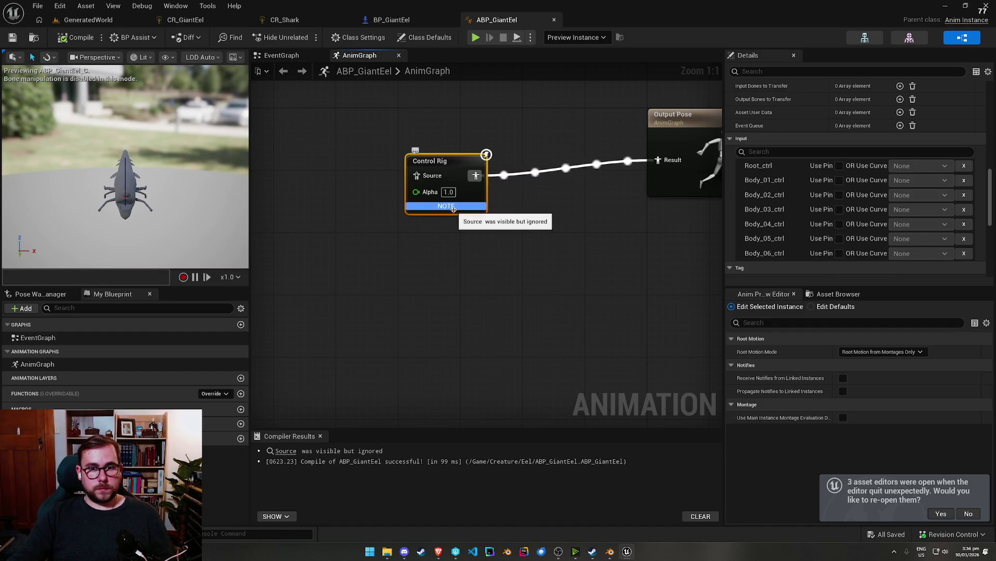
{"action": "left_click", "coordinate": [130, 20]}
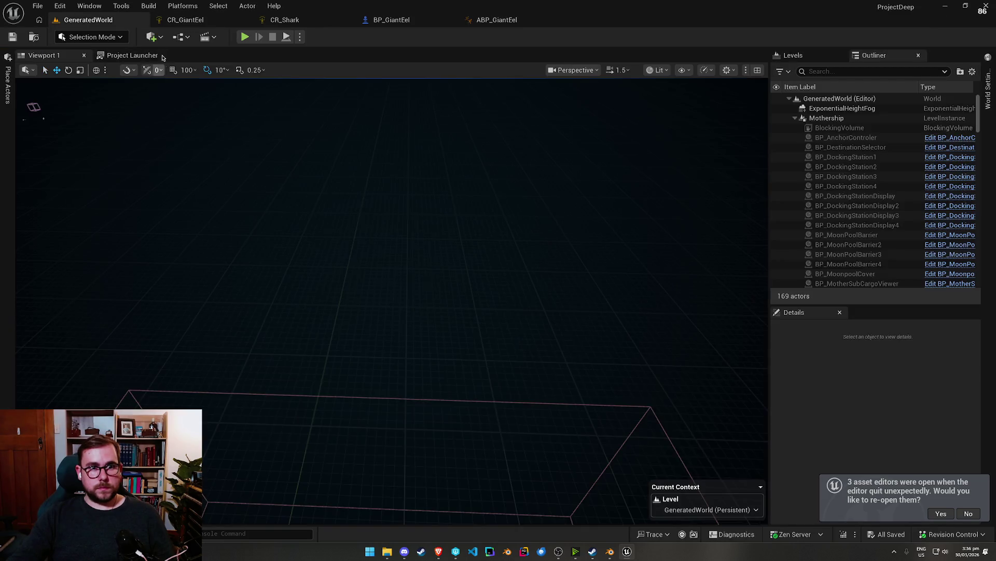
Step: Set SKM_Eel's Anim Class to ABP_GiantEel, save BP_GiantEel, and play GeneratedWorld
{"action": "left_click", "coordinate": [367, 21]}
{"action": "left_click", "coordinate": [174, 55]}
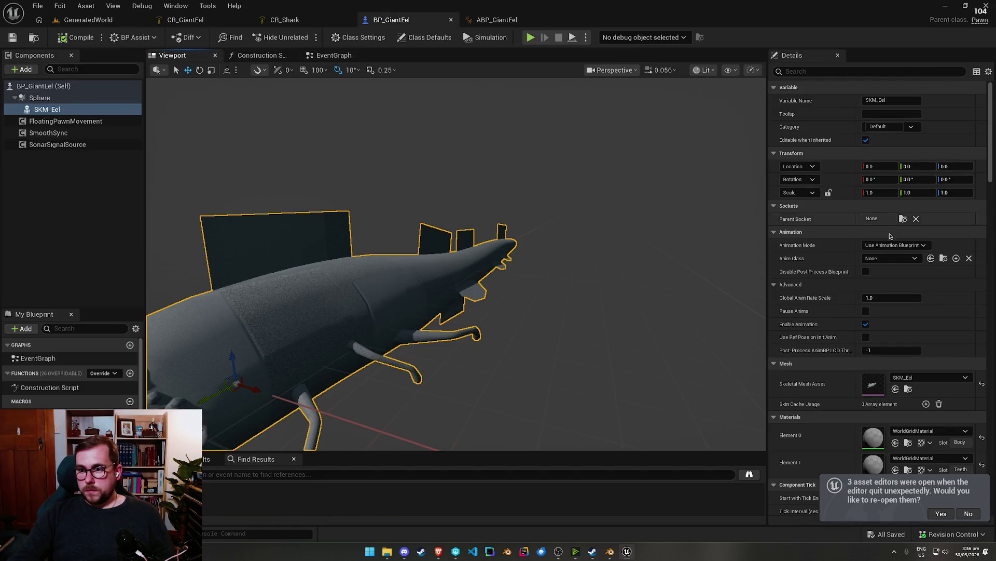
{"action": "left_click", "coordinate": [890, 258]}
{"action": "type", "text": "ee"}
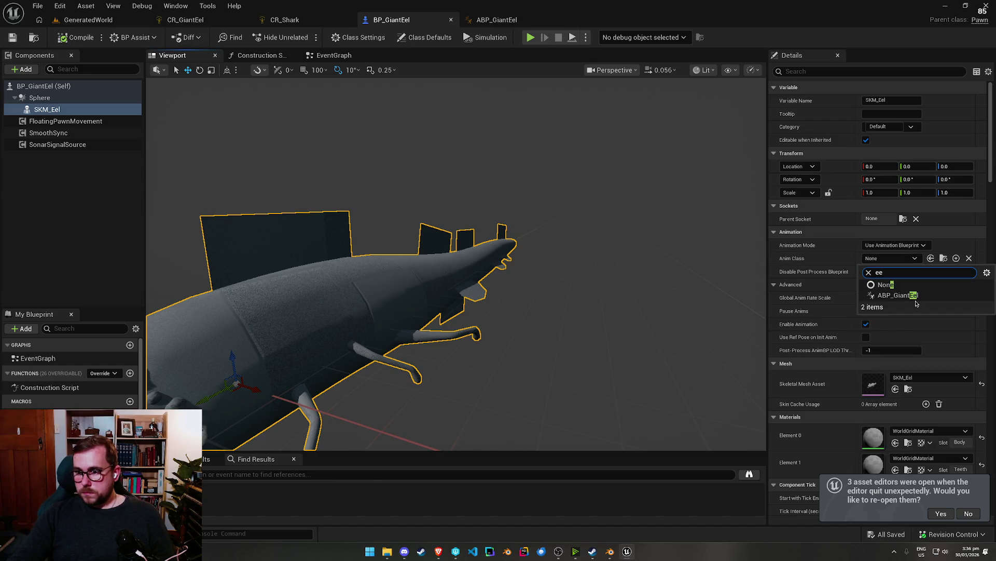
{"action": "left_click", "coordinate": [930, 319]}
{"action": "left_click", "coordinate": [15, 40]}
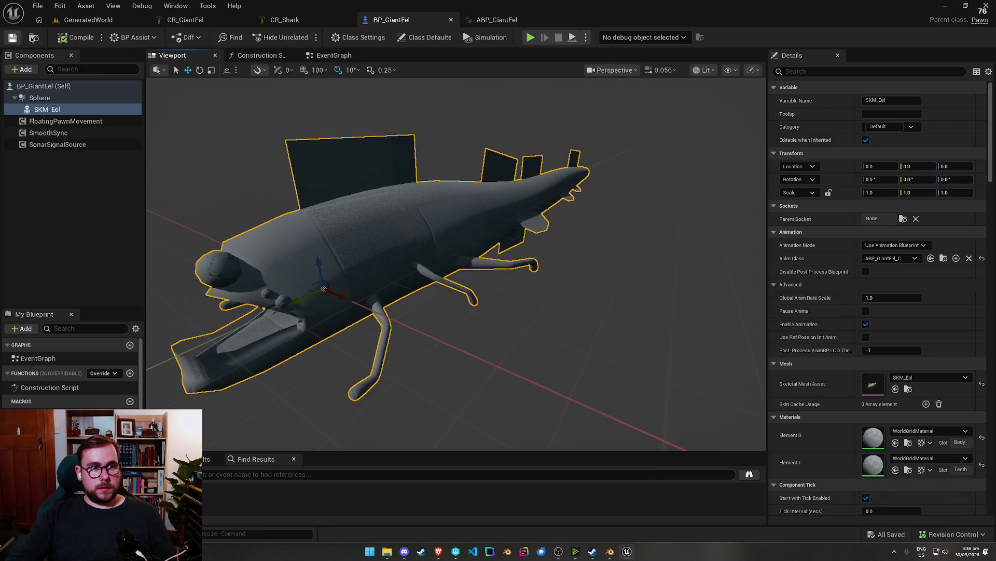
{"action": "left_click", "coordinate": [33, 39]}
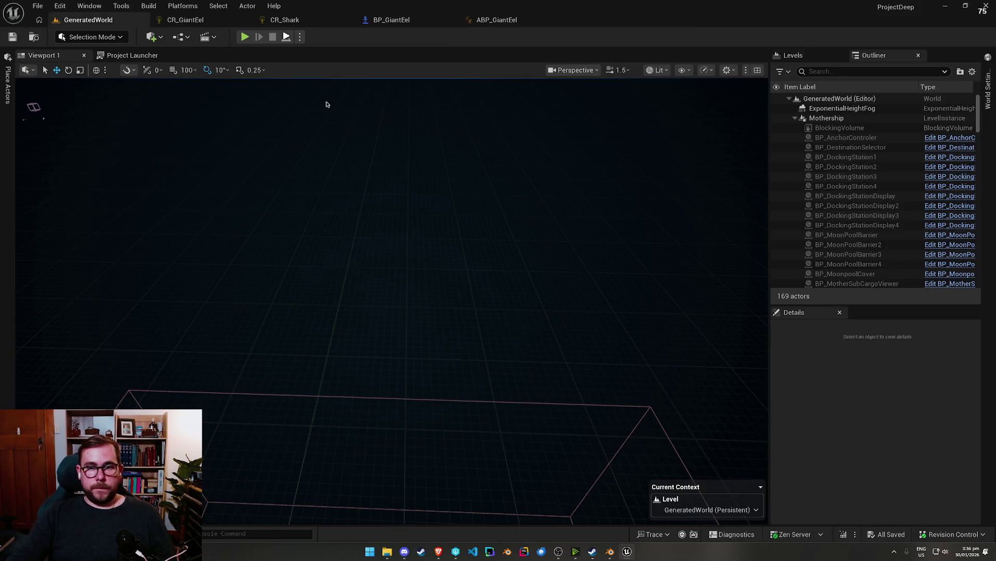
{"action": "key", "text": "alt+p"}
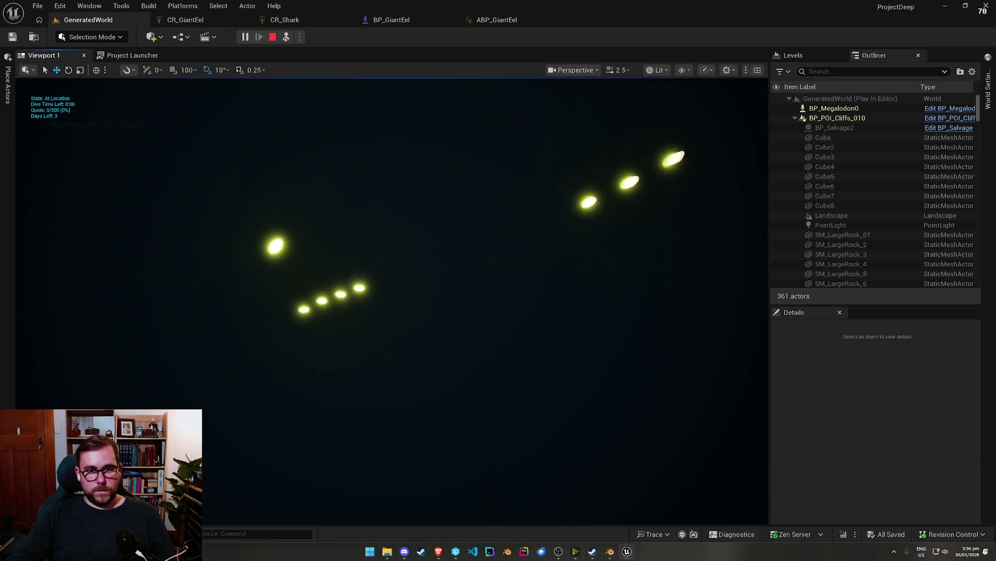
Step: End the play session and place a BP_GiantEel in the level, dropped to the floor
{"action": "left_click", "coordinate": [272, 37]}
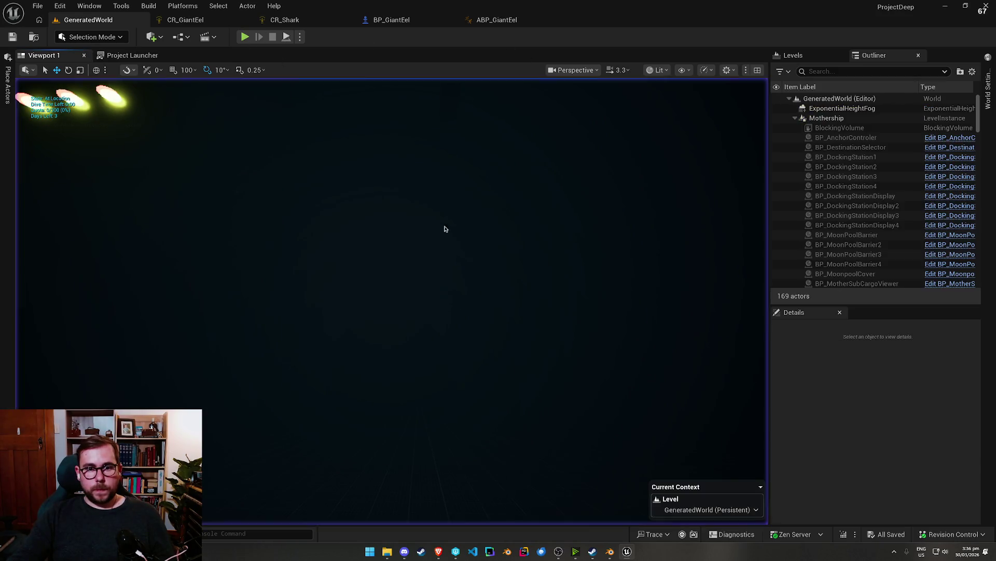
{"action": "key", "text": "ctrl+space"}
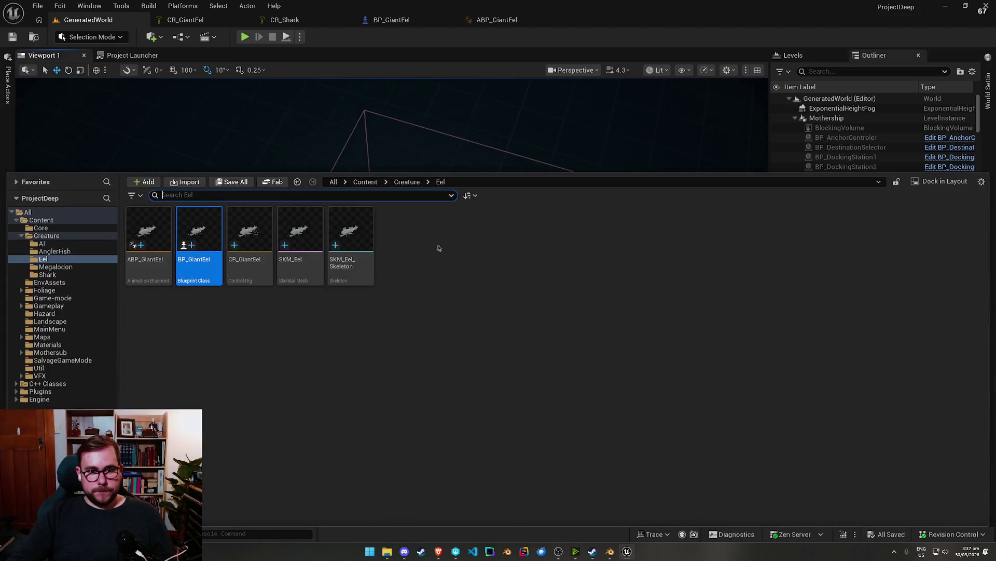
{"action": "left_click_drag", "start_coordinate": [199, 244], "coordinate": [411, 247]}
{"action": "key", "text": "f"}
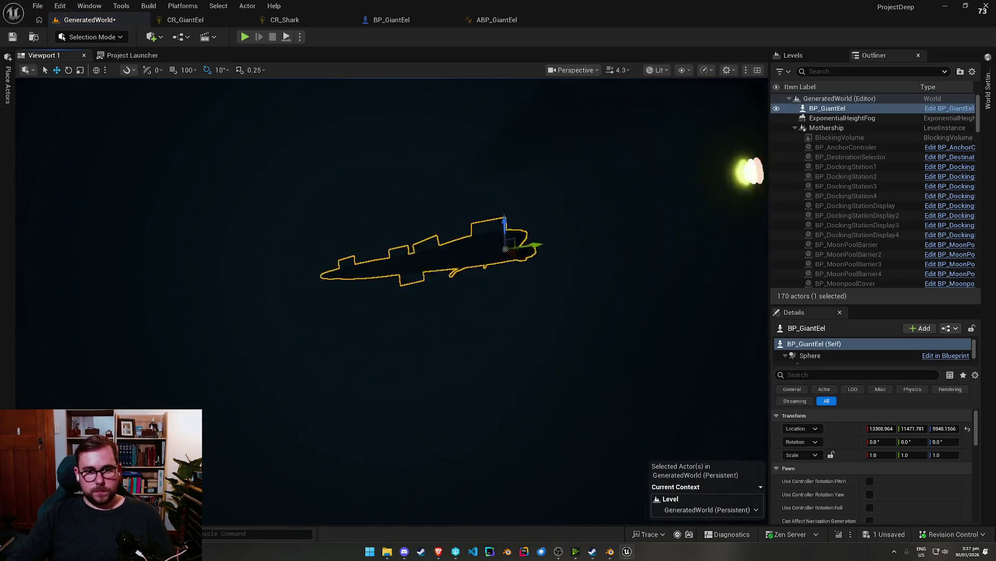
{"action": "key", "text": "End"}
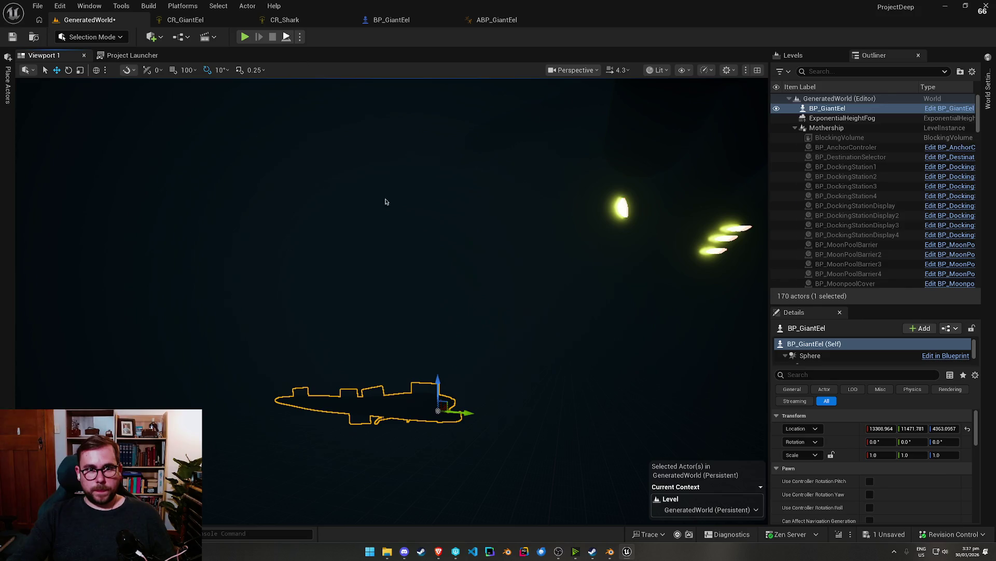
Step: Play-test the placed eel, stop, and browse to the Megalodon folder
{"action": "key", "text": "alt+p"}
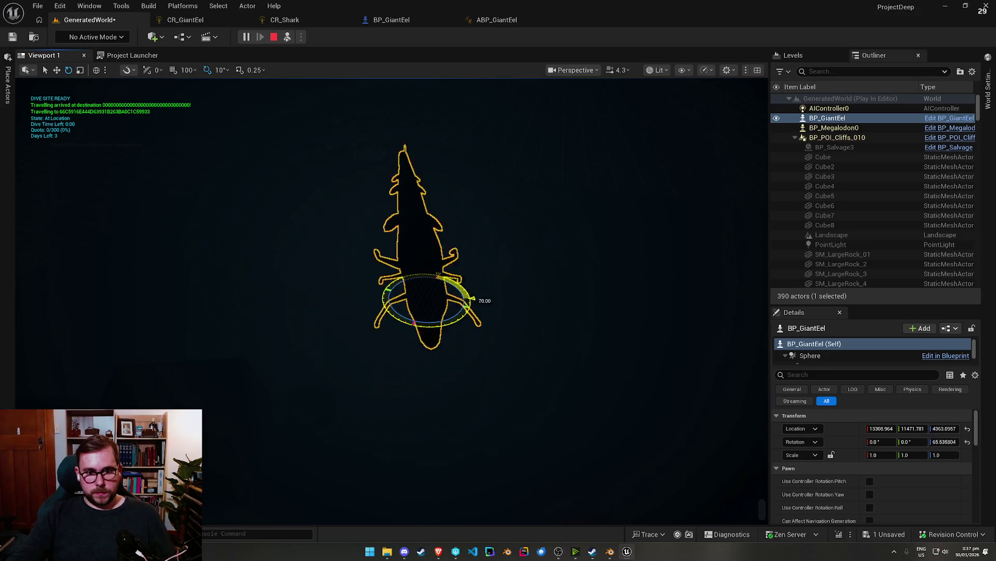
{"action": "left_click", "coordinate": [274, 37]}
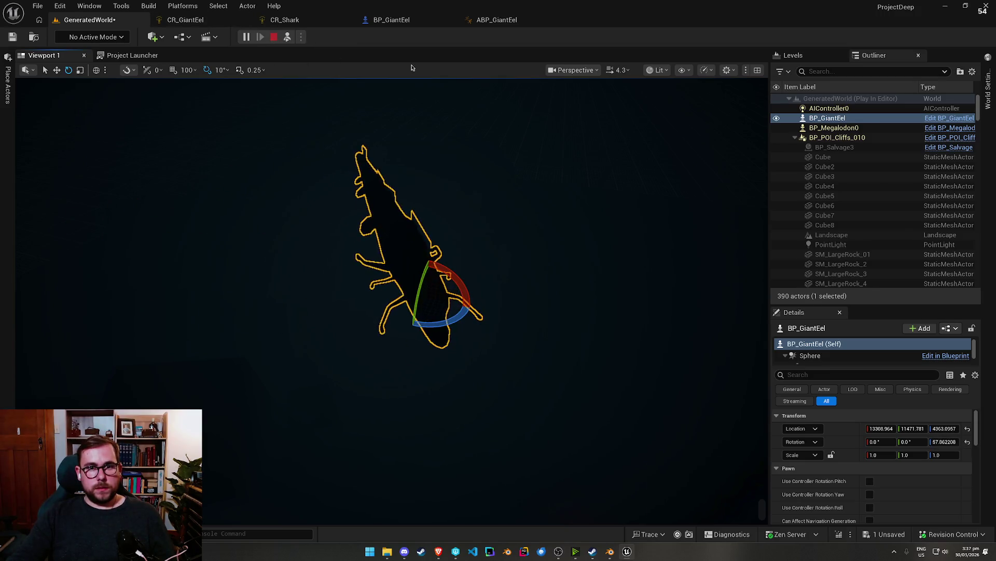
{"action": "key", "text": "ctrl+b"}
{"action": "left_click", "coordinate": [55, 266]}
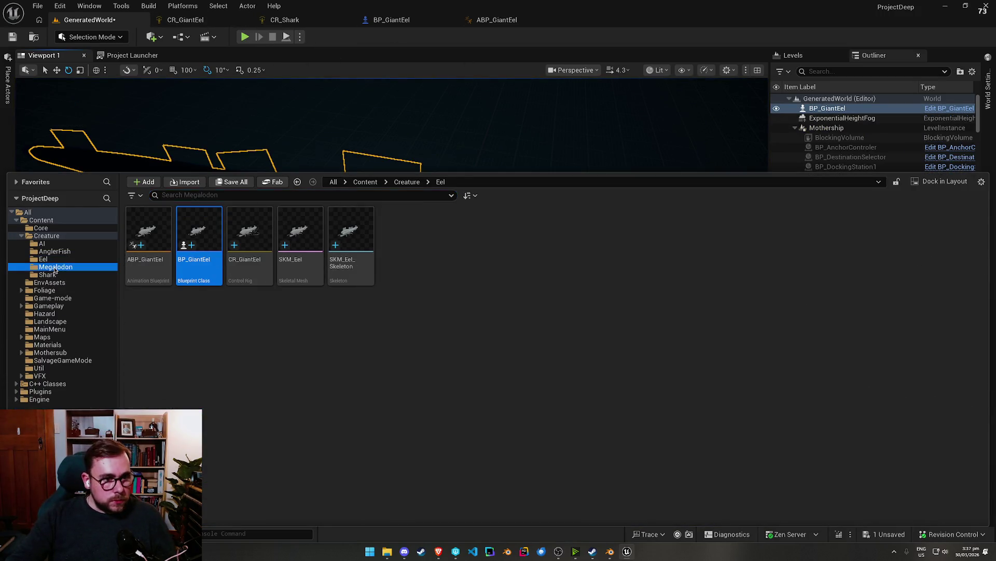
Step: Open BP_Megalodon and inspect its SkeletalMesh component's rotation settings
{"action": "double_click", "coordinate": [210, 252]}
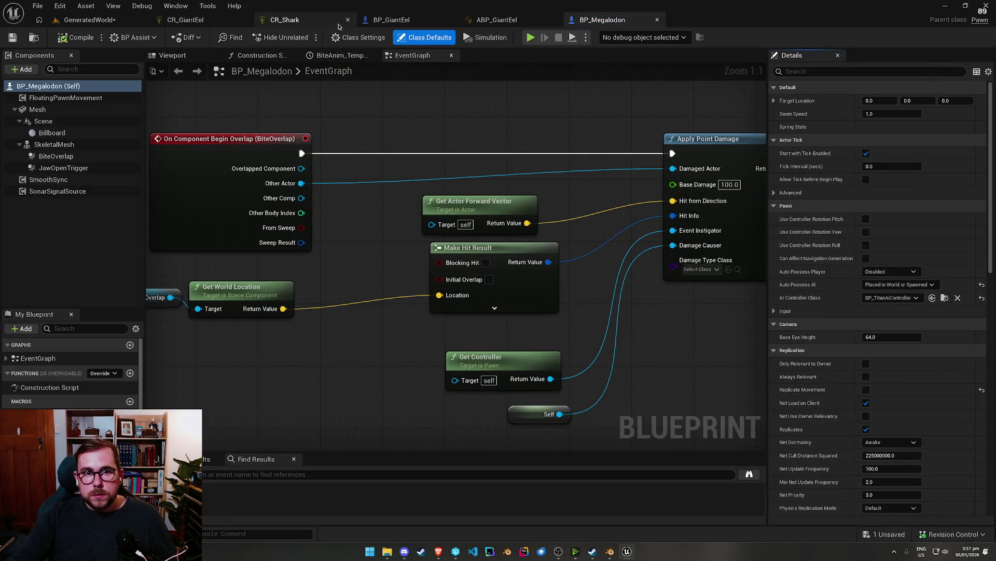
{"action": "left_click", "coordinate": [393, 23]}
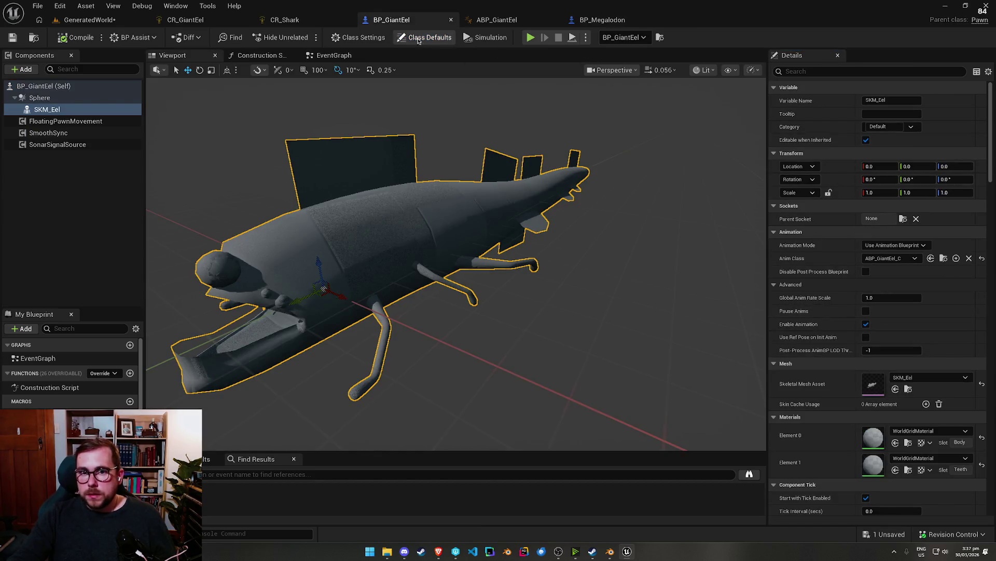
{"action": "left_click", "coordinate": [403, 40]}
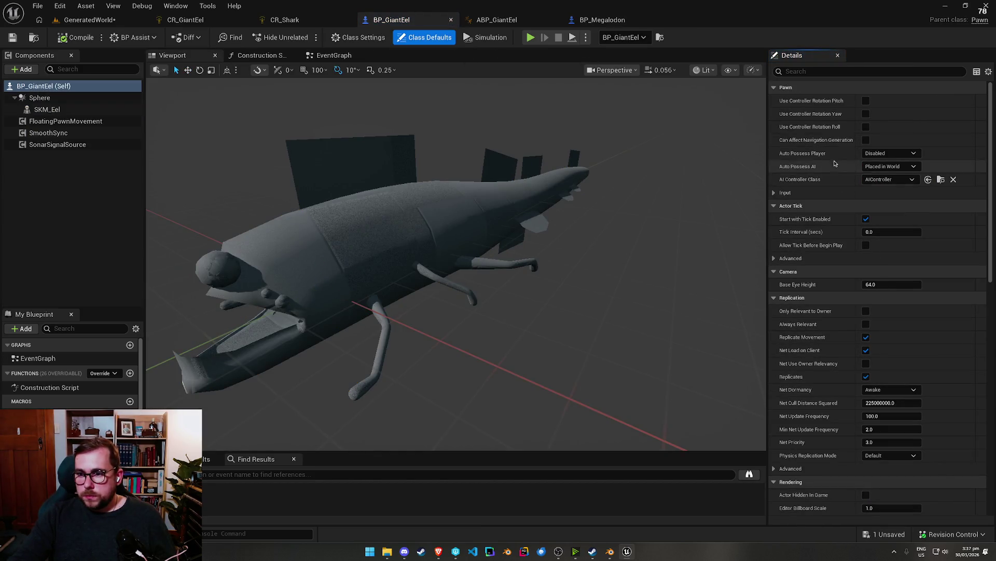
{"action": "left_click", "coordinate": [596, 20]}
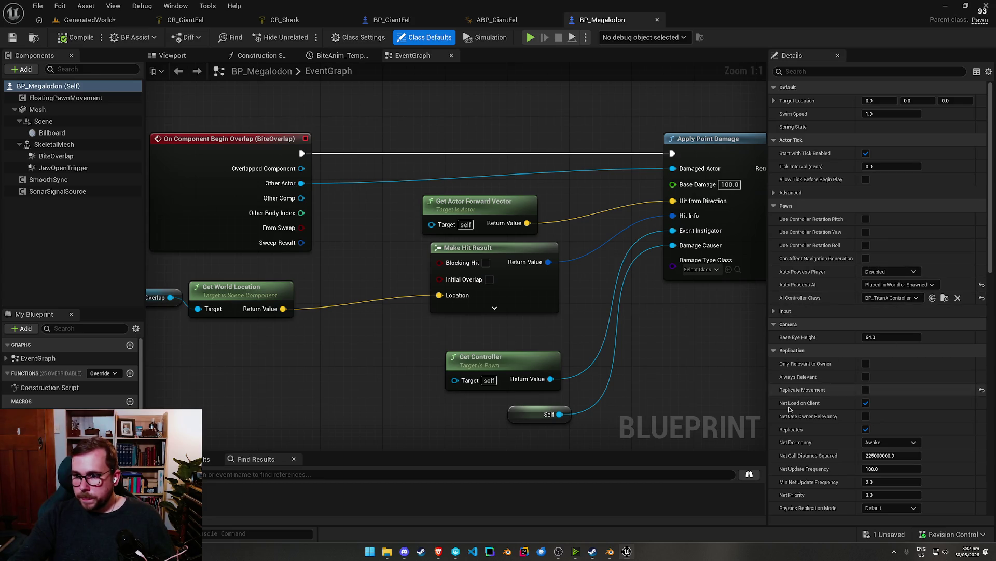
{"action": "scroll", "coordinate": [785, 305], "scroll_direction": "down", "scroll_amount": 3}
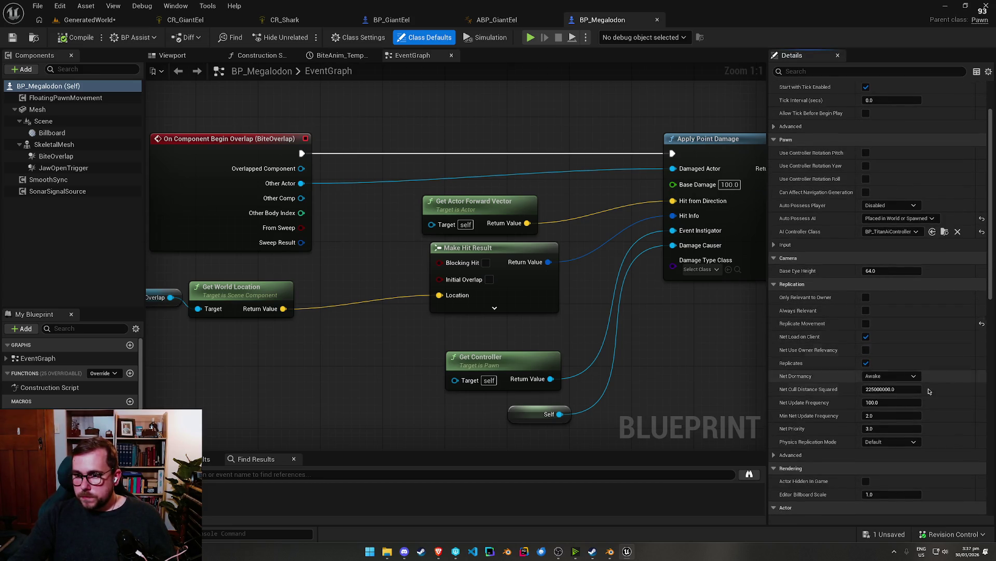
{"action": "scroll", "coordinate": [913, 157], "scroll_direction": "down", "scroll_amount": 8}
{"action": "scroll", "coordinate": [913, 156], "scroll_direction": "down", "scroll_amount": 15}
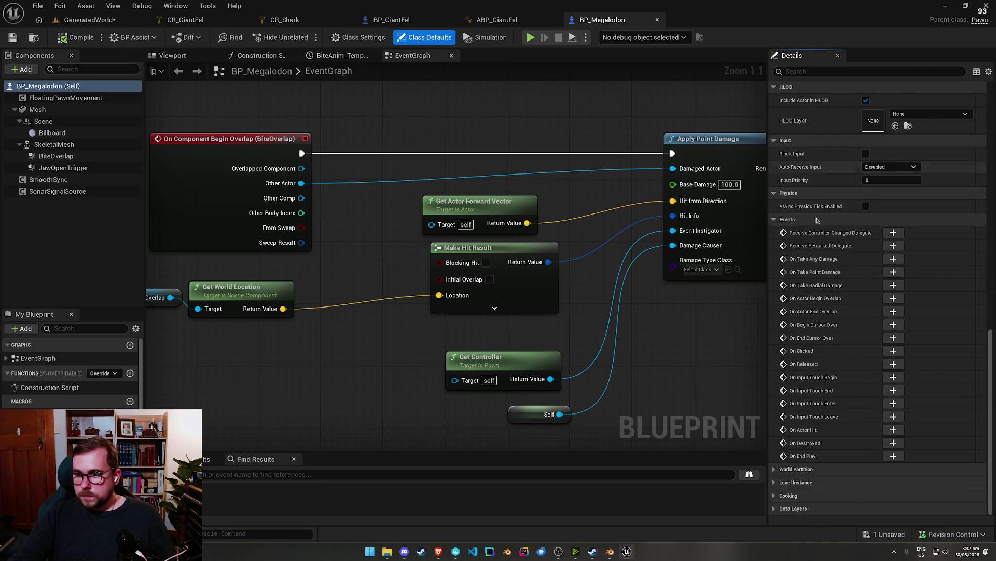
{"action": "left_click", "coordinate": [71, 110]}
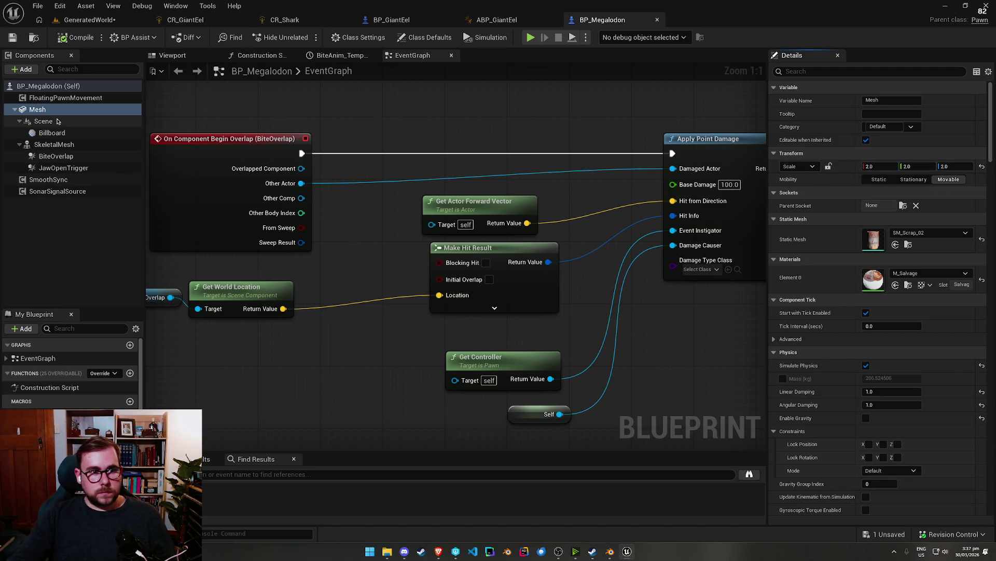
{"action": "left_click", "coordinate": [52, 144]}
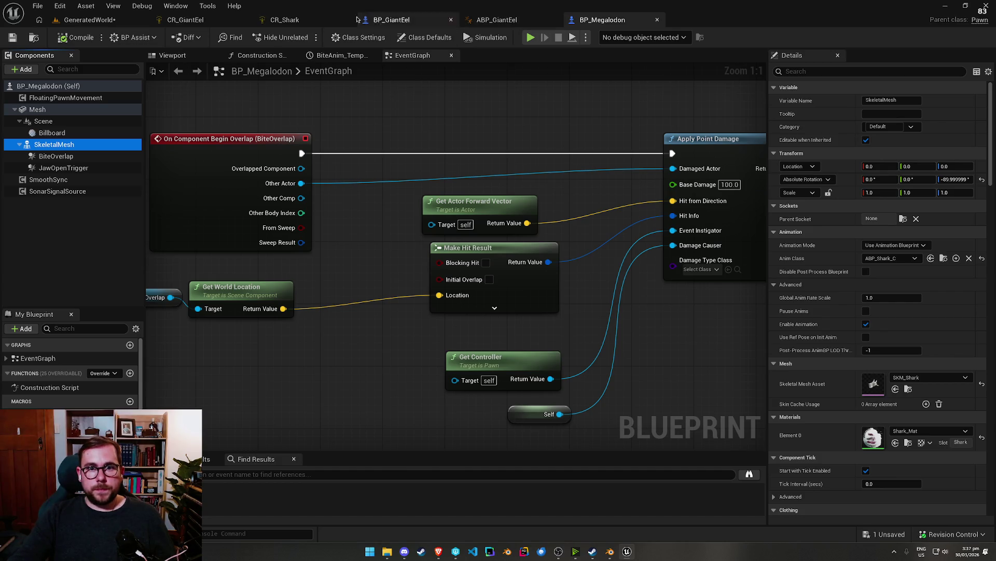
Step: Set SKM_Eel's rotation to World (absolute) in BP_GiantEel, then compile and save
{"action": "left_click", "coordinate": [409, 21]}
{"action": "left_click", "coordinate": [67, 108]}
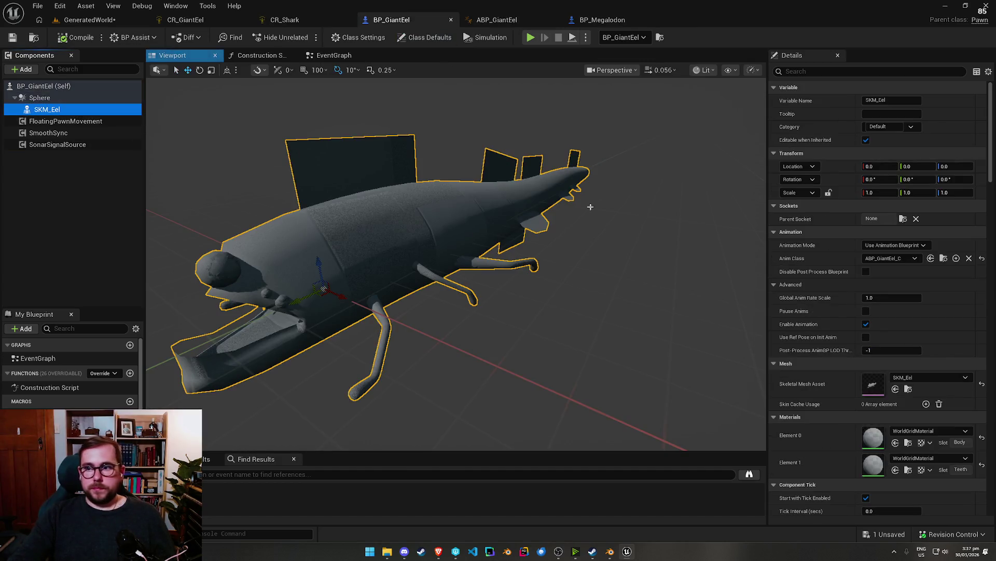
{"action": "left_click", "coordinate": [800, 179]}
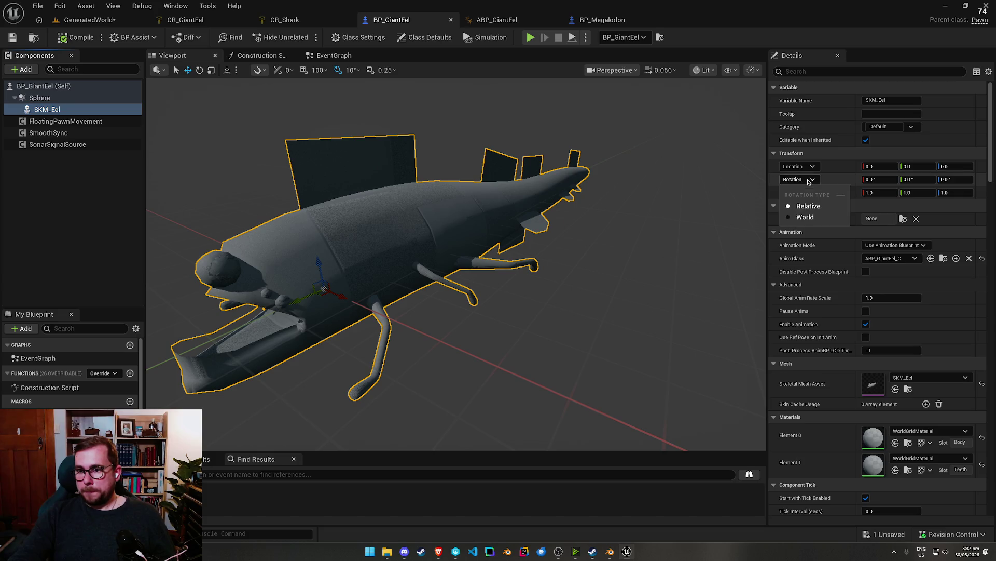
{"action": "left_click", "coordinate": [805, 217]}
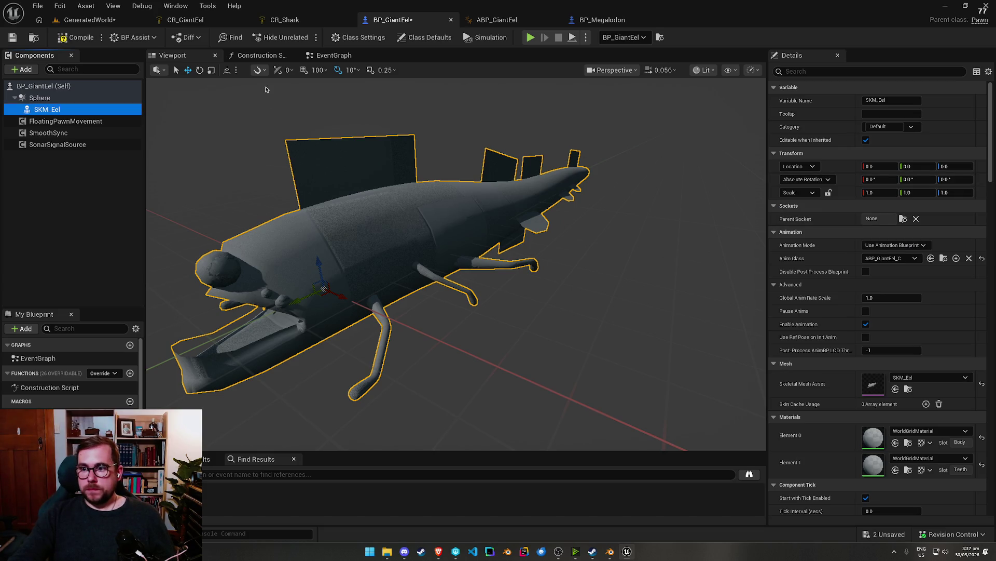
{"action": "left_click", "coordinate": [76, 37]}
Step: Play GeneratedWorld, select the eel's mesh and rotate it with the gizmo, then stop
{"action": "left_click", "coordinate": [89, 20]}
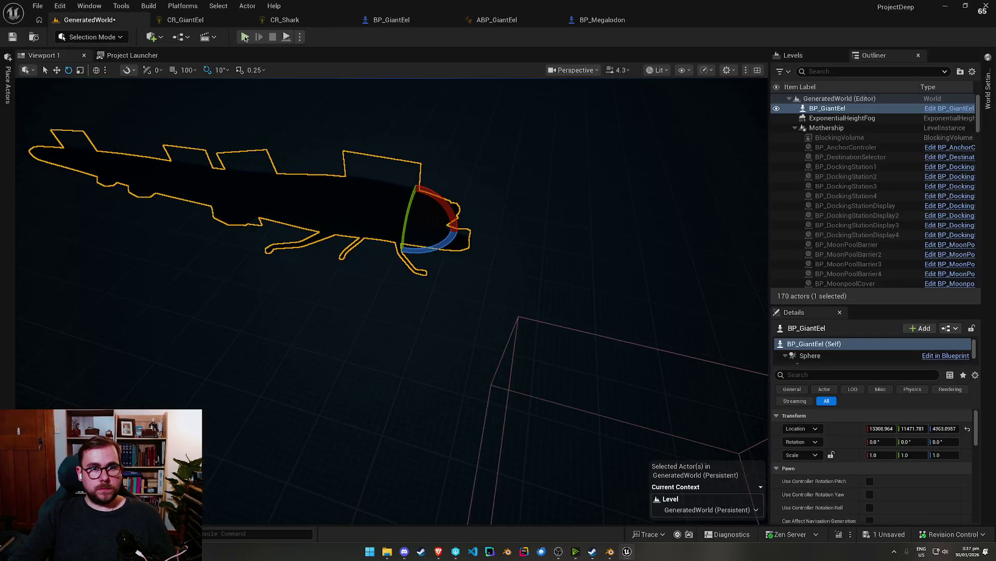
{"action": "key", "text": "alt+p"}
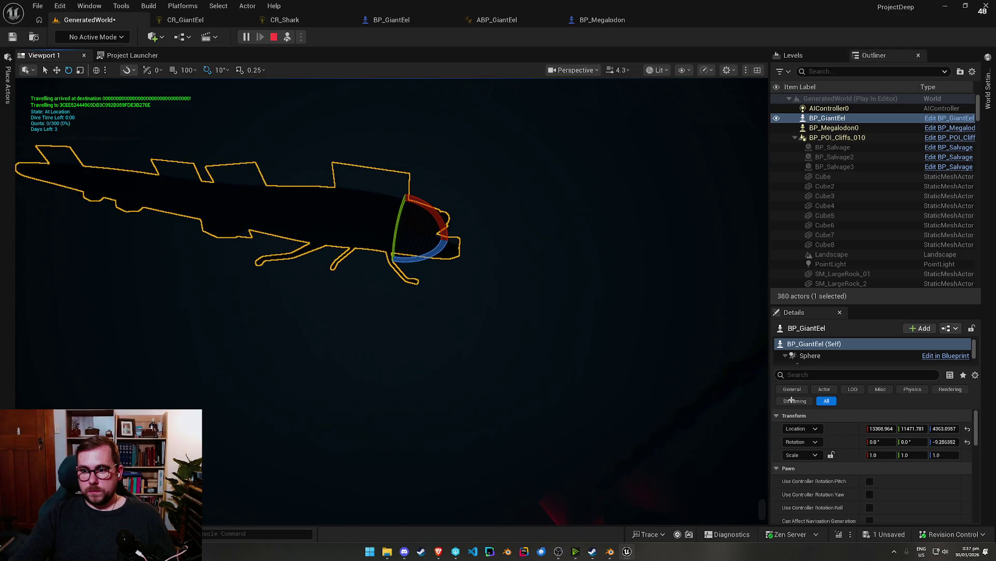
{"action": "scroll", "coordinate": [829, 363], "scroll_direction": "down", "scroll_amount": 1}
{"action": "left_click", "coordinate": [826, 354]}
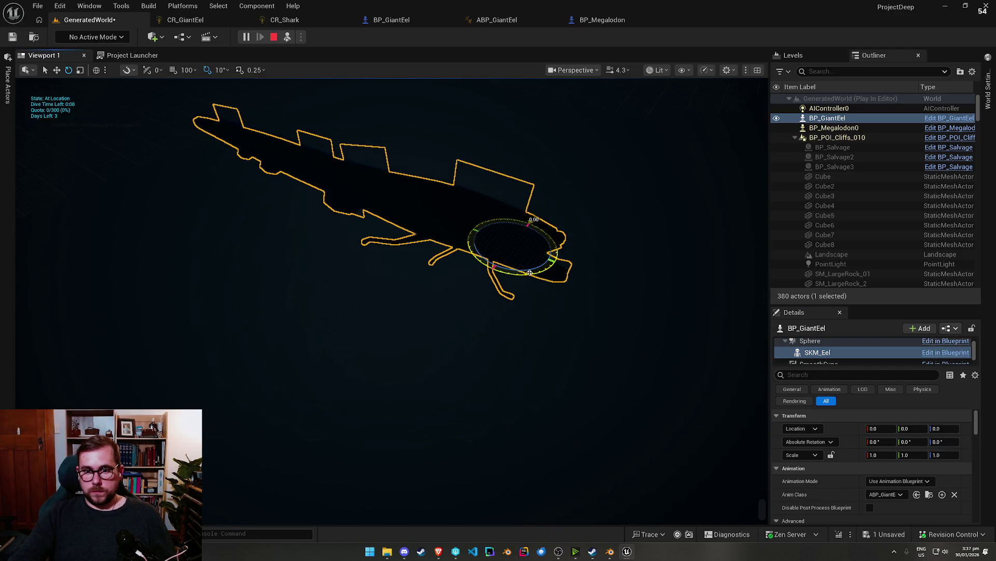
{"action": "left_click_drag", "start_coordinate": [558, 249], "coordinate": [581, 295]}
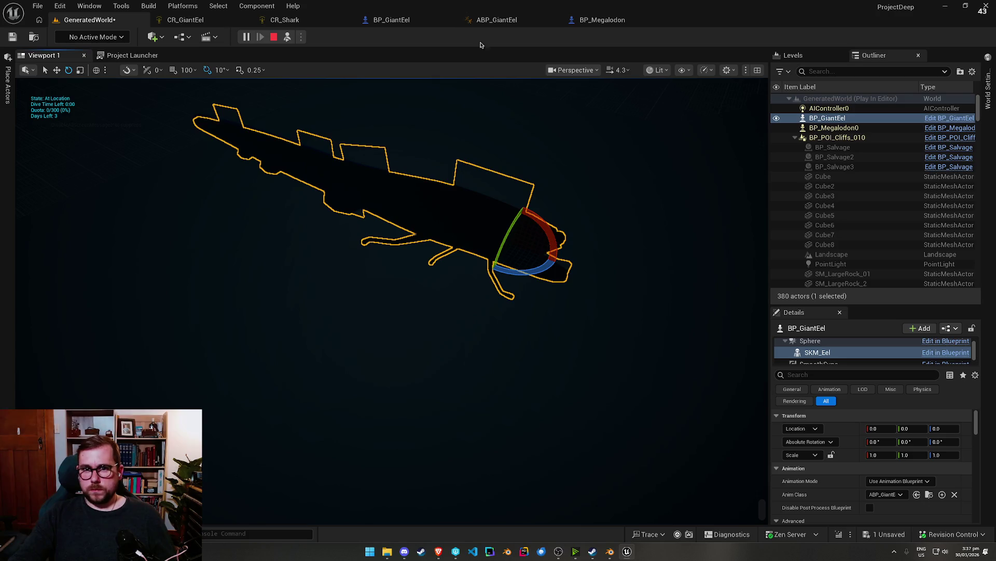
{"action": "left_click", "coordinate": [274, 37]}
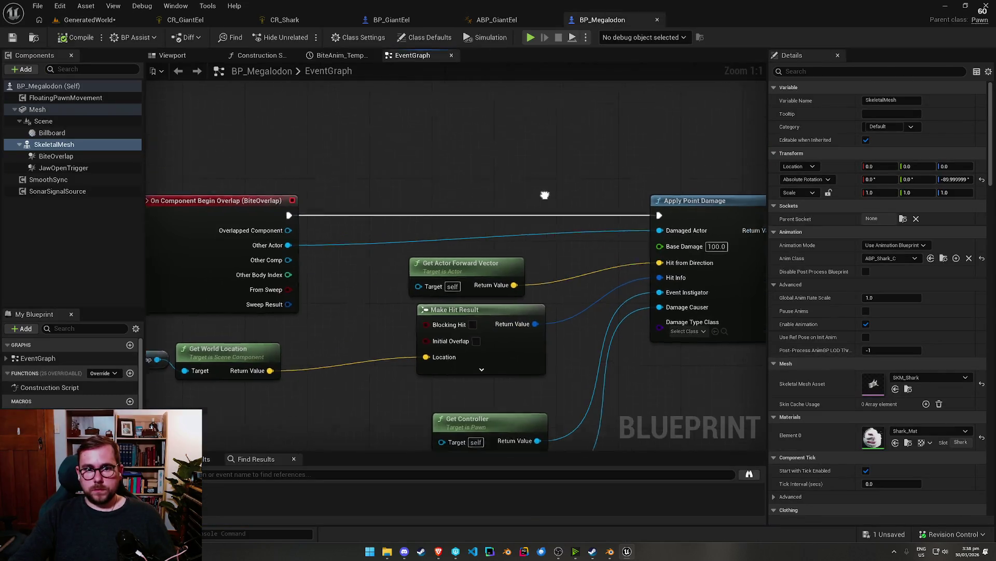
Step: Copy BP_Megalodon's look-at rotation nodes and paste them beside a new Event Tick in BP_GiantEel
{"action": "left_click_drag", "start_coordinate": [418, 260], "coordinate": [390, 306]}
{"action": "mouse_move", "coordinate": [390, 200]}
{"action": "left_mouse_down"}
{"action": "mouse_move", "coordinate": [156, 179]}
{"action": "mouse_move", "coordinate": [0, 195]}
{"action": "left_mouse_up"}
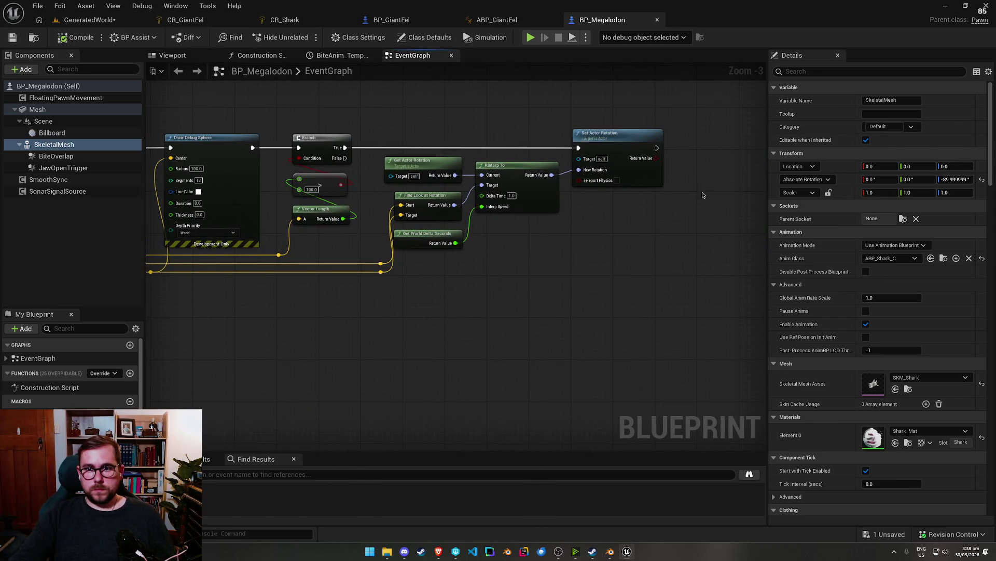
{"action": "left_click_drag", "start_coordinate": [668, 289], "coordinate": [372, 108]}
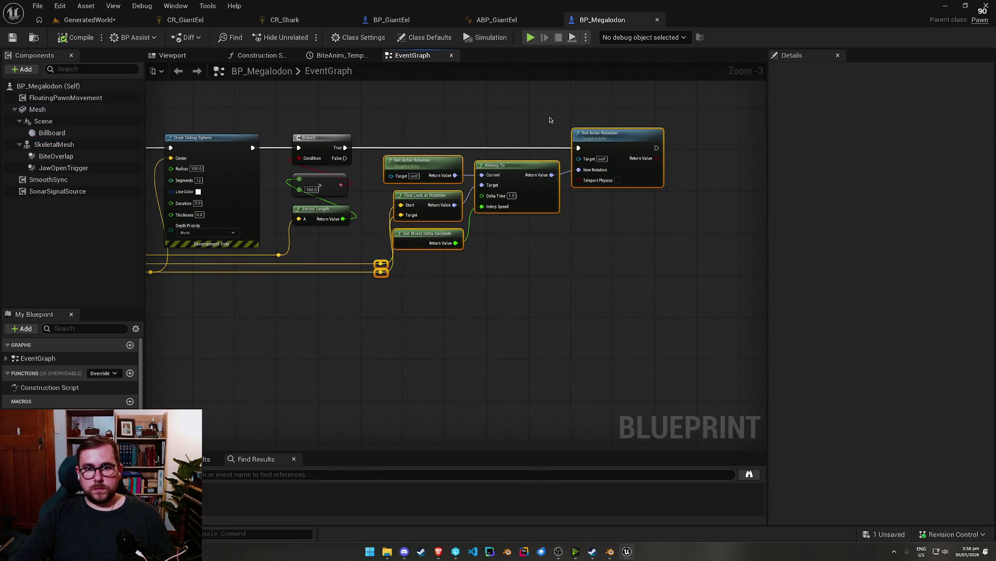
{"action": "left_click", "coordinate": [398, 23]}
{"action": "left_click", "coordinate": [342, 57]}
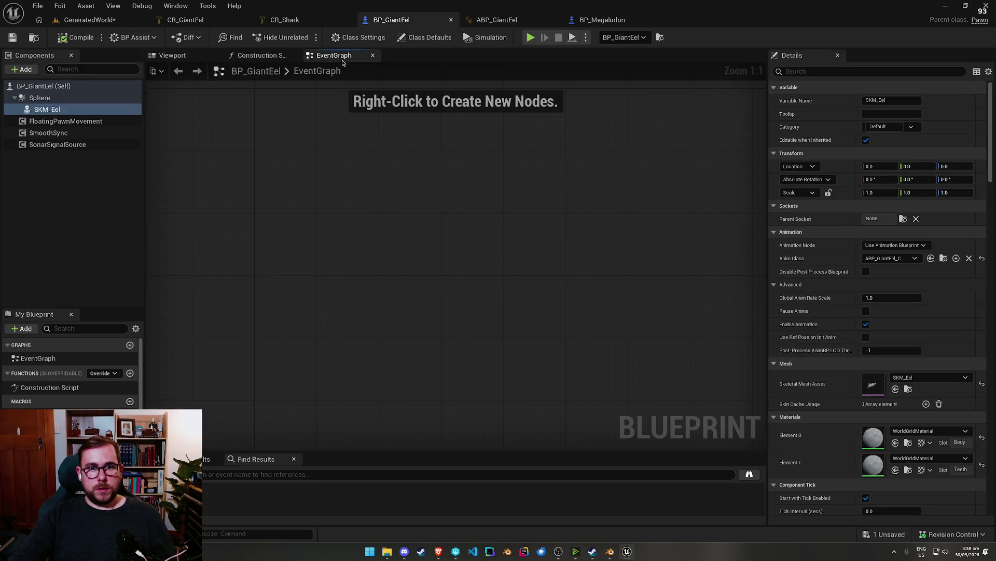
{"action": "right_click", "coordinate": [313, 165]}
{"action": "type", "text": "tick"}
{"action": "key", "text": "Return"}
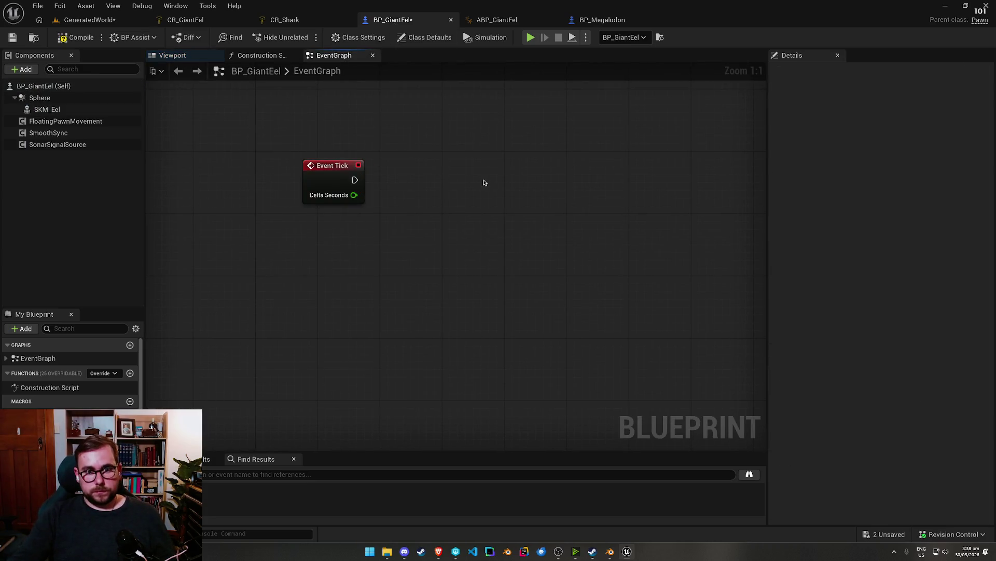
{"action": "key", "text": "ctrl+v"}
Step: Wire Event Tick into Set Actor Rotation, tidy the graph, and compile and save
{"action": "left_click_drag", "start_coordinate": [355, 179], "coordinate": [647, 118]}
{"action": "mouse_move", "coordinate": [433, 188]}
{"action": "left_mouse_down"}
{"action": "mouse_move", "coordinate": [571, 193]}
{"action": "mouse_move", "coordinate": [712, 106]}
{"action": "left_mouse_up"}
{"action": "left_click_drag", "start_coordinate": [362, 198], "coordinate": [306, 198]}
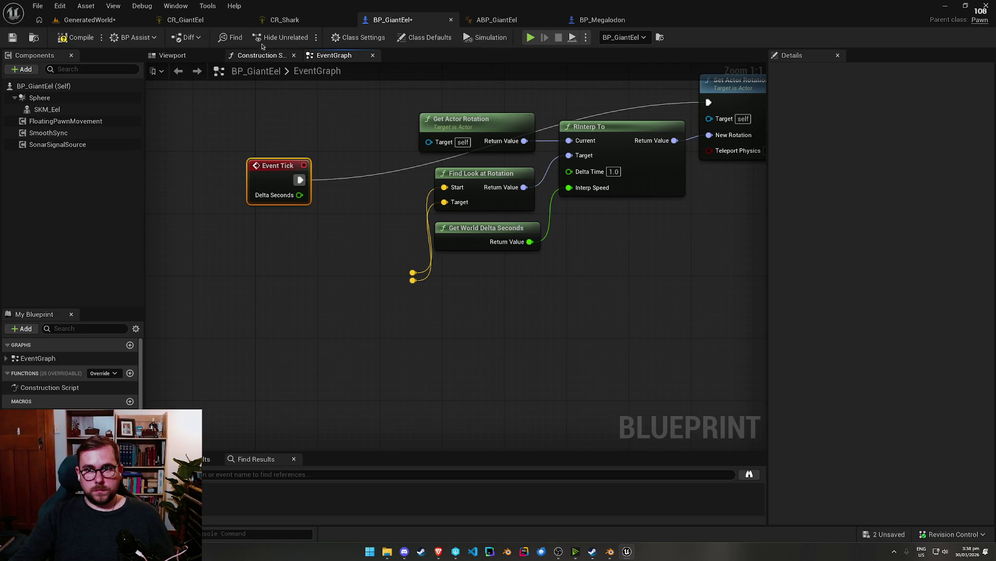
{"action": "mouse_move", "coordinate": [359, 184]}
{"action": "left_mouse_down"}
{"action": "mouse_move", "coordinate": [266, 251]}
{"action": "mouse_move", "coordinate": [280, 256]}
{"action": "mouse_move", "coordinate": [276, 266]}
{"action": "left_mouse_up"}
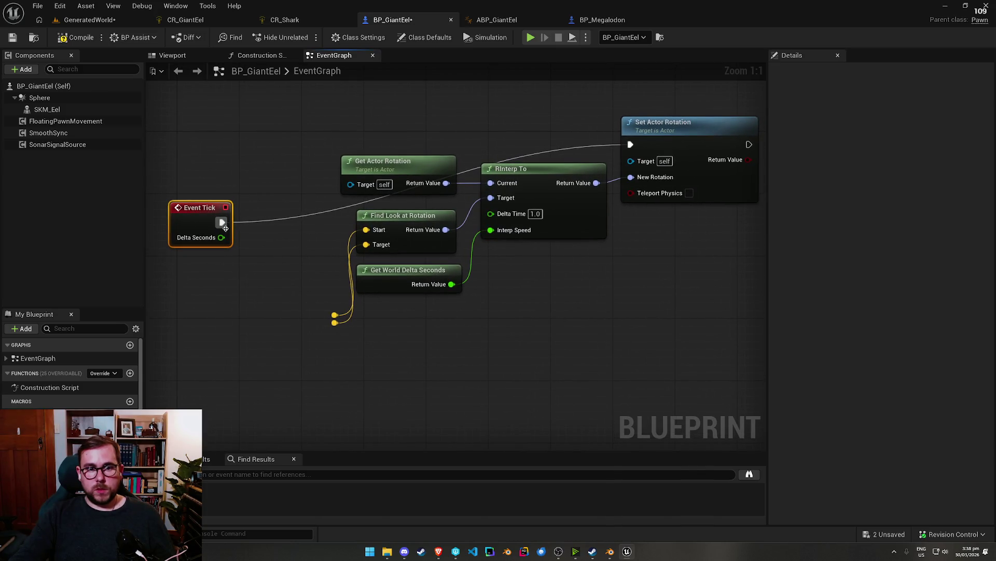
{"action": "left_click", "coordinate": [12, 37]}
Step: Review BP_Megalodon's SkeletalMesh component, compile it, and return to the level
{"action": "left_click", "coordinate": [602, 20]}
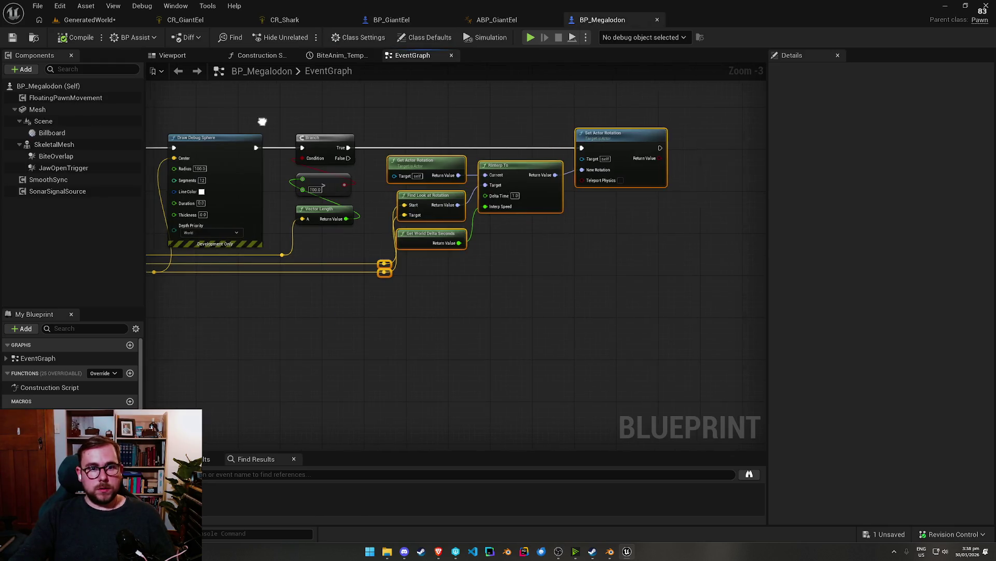
{"action": "scroll", "coordinate": [262, 121], "scroll_direction": "down", "scroll_amount": 3}
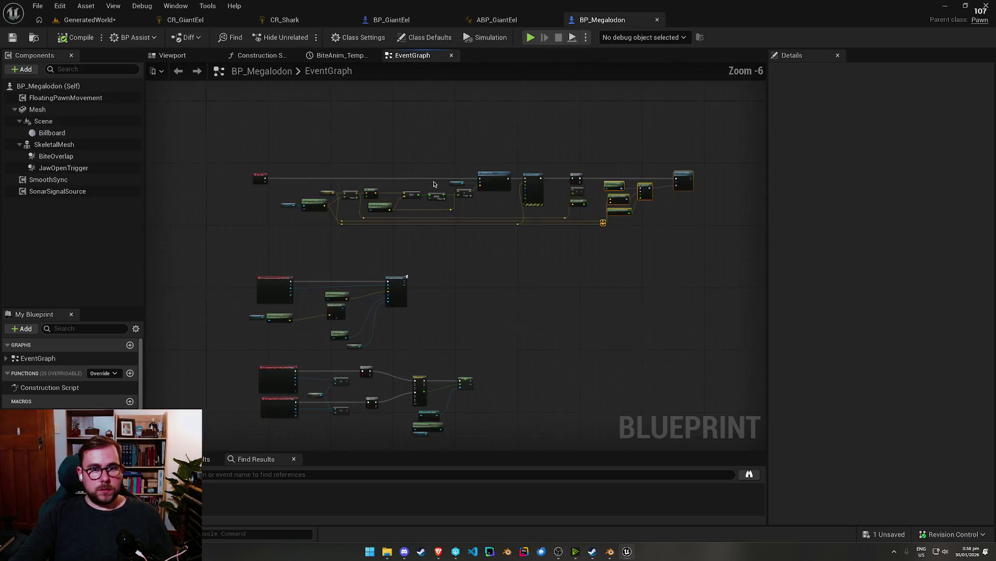
{"action": "left_click", "coordinate": [57, 147]}
{"action": "left_click", "coordinate": [21, 146]}
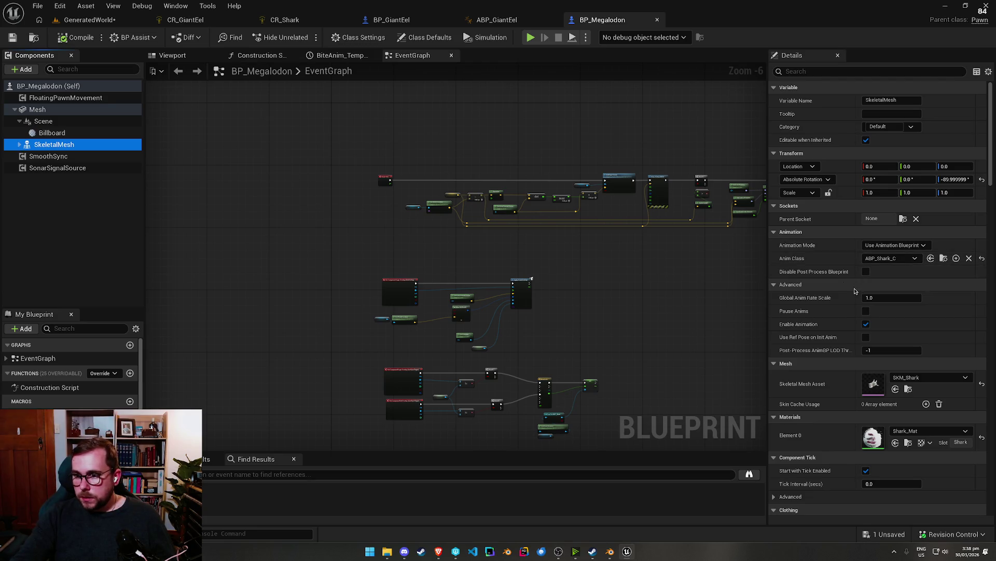
{"action": "scroll", "coordinate": [816, 312], "scroll_direction": "down", "scroll_amount": 10}
{"action": "scroll", "coordinate": [816, 312], "scroll_direction": "down", "scroll_amount": 10}
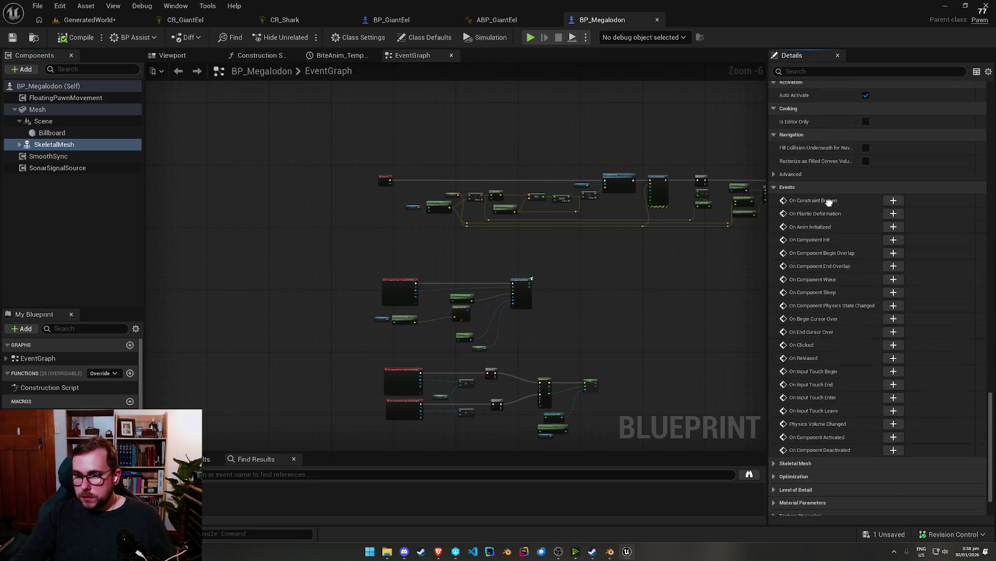
{"action": "scroll", "coordinate": [492, 166], "scroll_direction": "up", "scroll_amount": 5}
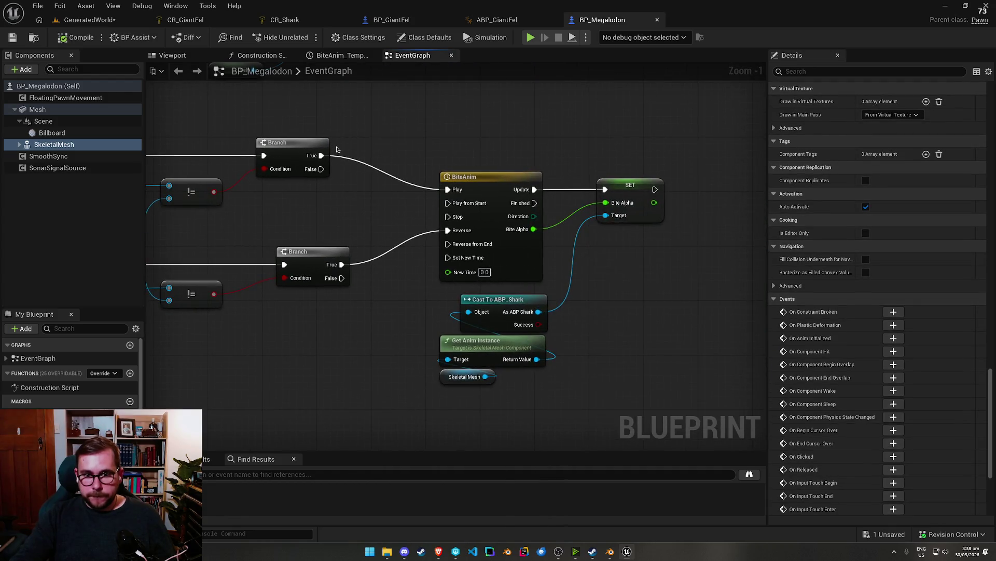
{"action": "scroll", "coordinate": [445, 191], "scroll_direction": "down", "scroll_amount": 4}
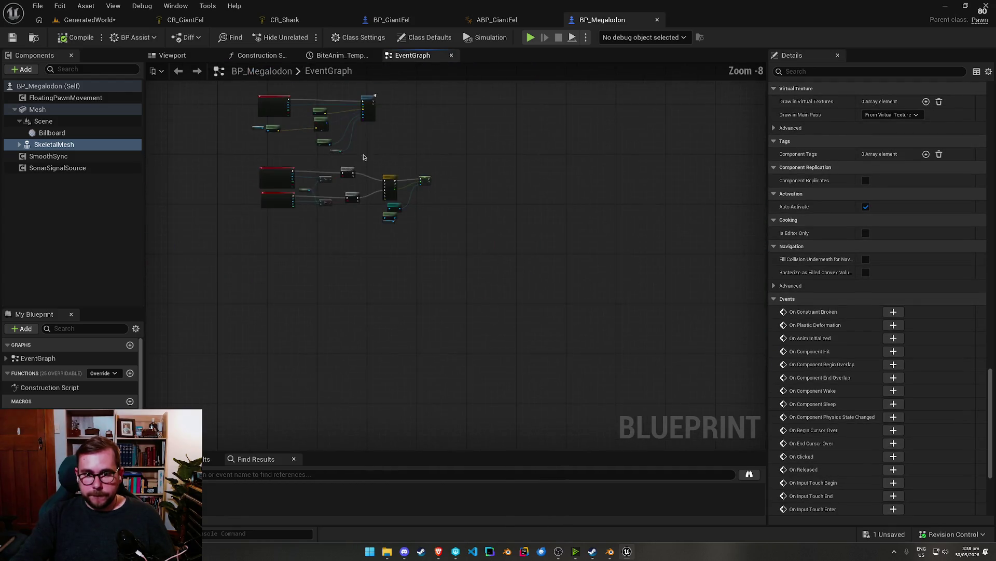
{"action": "left_click", "coordinate": [73, 37]}
{"action": "left_click", "coordinate": [89, 19]}
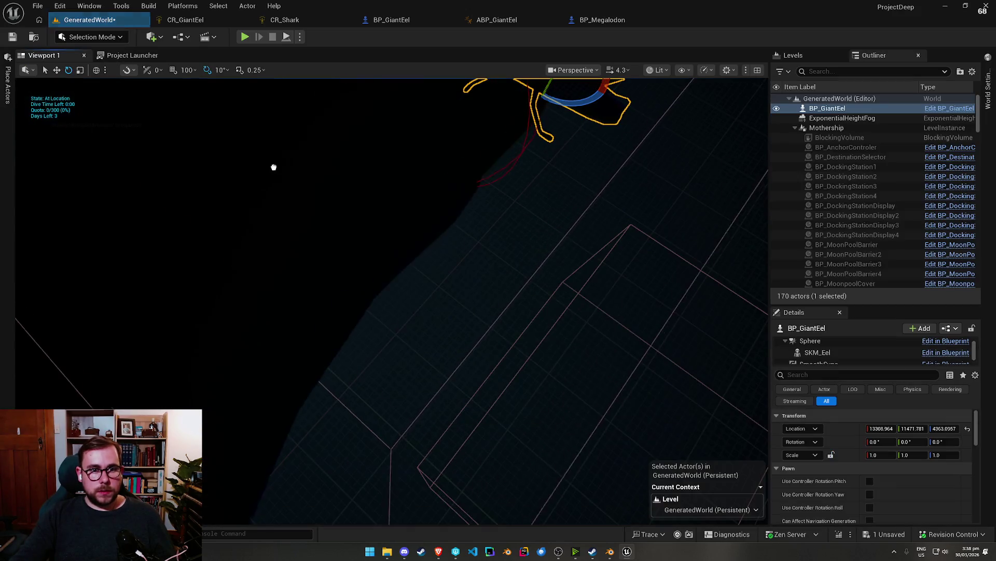
Step: Play the level past the warning, turn the Megalodon around its vertical axis, then stop
{"action": "key", "text": "alt+p"}
{"action": "left_click", "coordinate": [561, 293]}
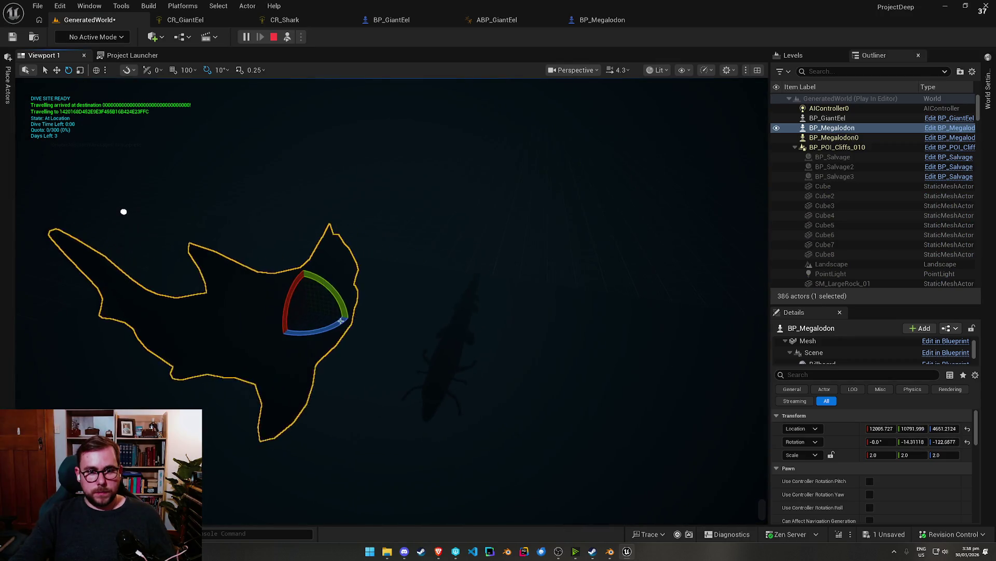
{"action": "mouse_move", "coordinate": [341, 321]}
{"action": "left_mouse_down"}
{"action": "mouse_move", "coordinate": [246, 329]}
{"action": "mouse_move", "coordinate": [345, 289]}
{"action": "mouse_move", "coordinate": [349, 317]}
{"action": "left_mouse_up"}
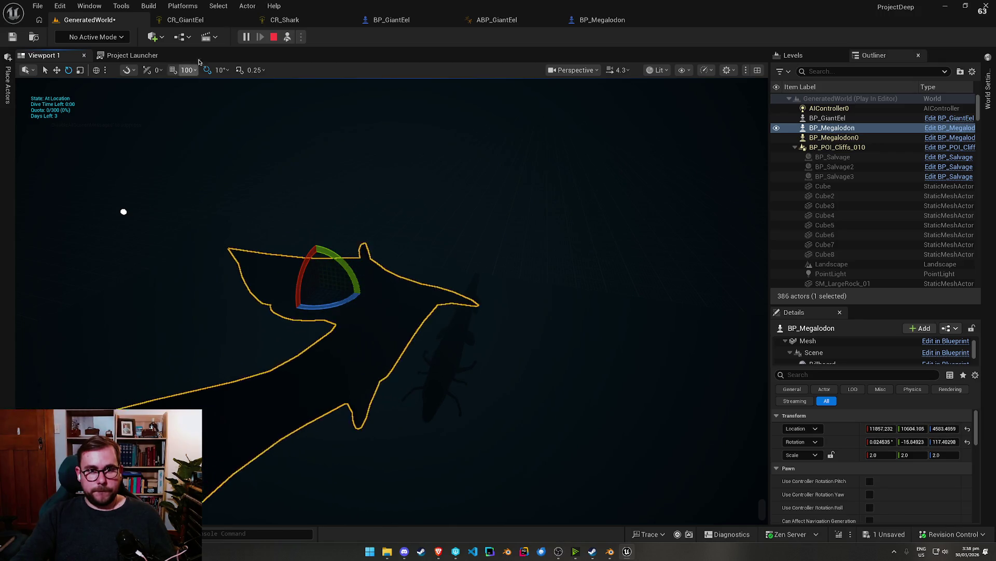
{"action": "key", "text": "Escape"}
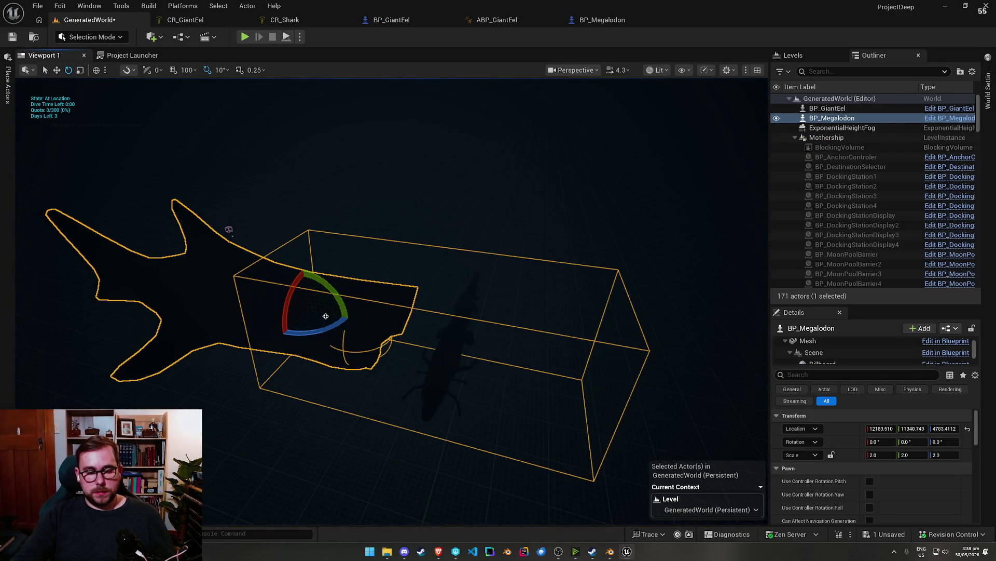
Step: Delete the Megalodon, simulate again, and rotate the selected giant eel before stopping
{"action": "key", "text": "Delete"}
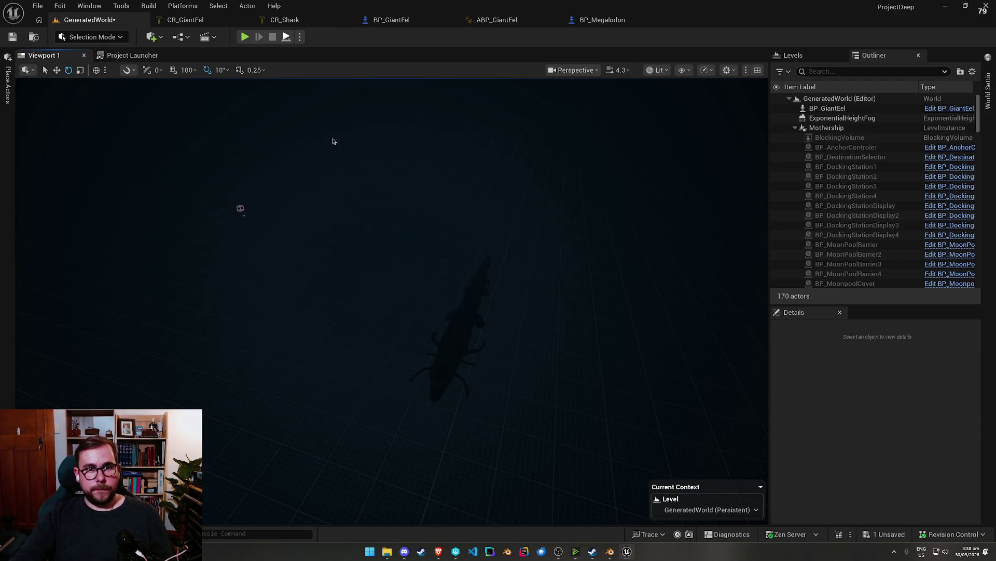
{"action": "key", "text": "alt+s"}
{"action": "left_click", "coordinate": [465, 369]}
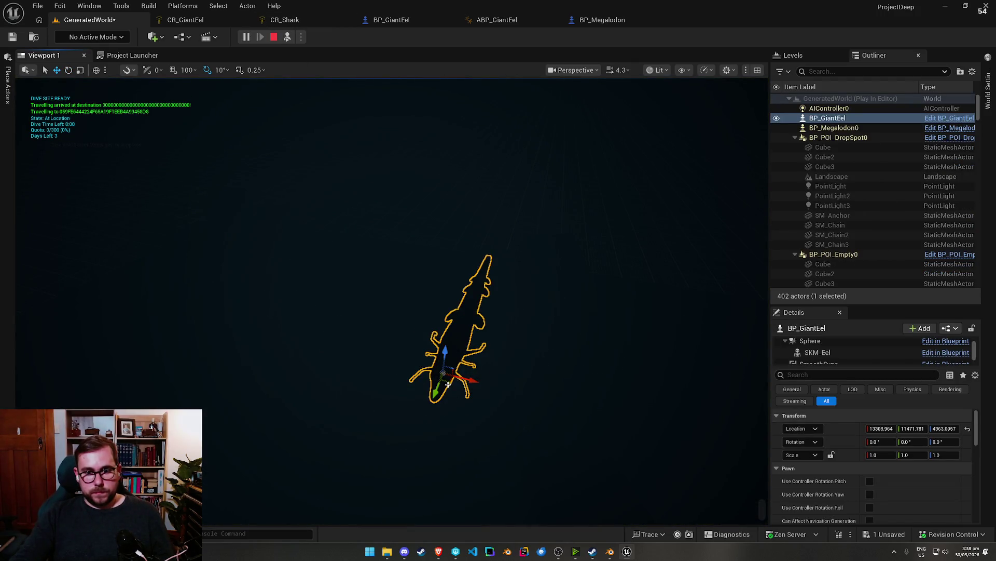
{"action": "key", "text": "e"}
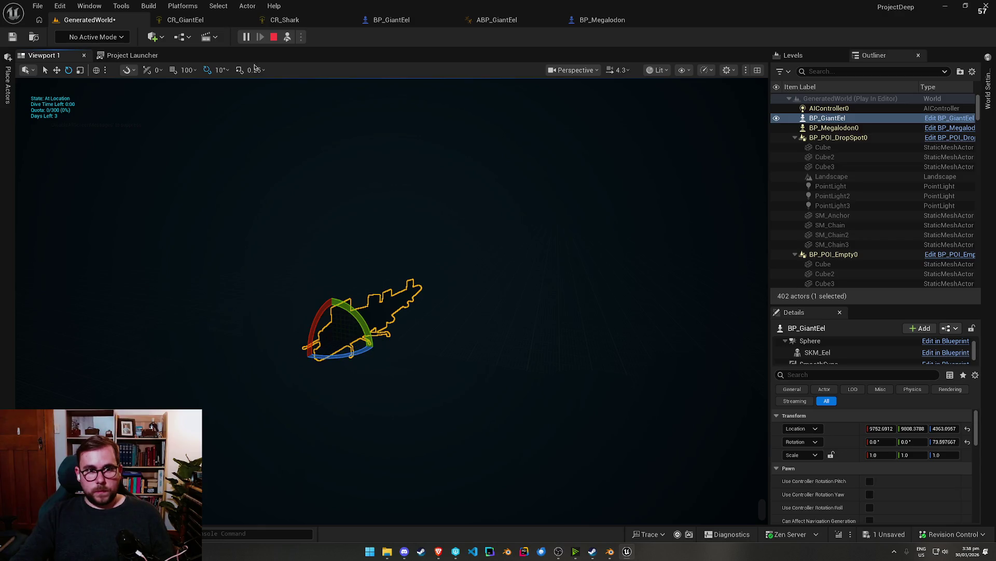
{"action": "left_click", "coordinate": [274, 36]}
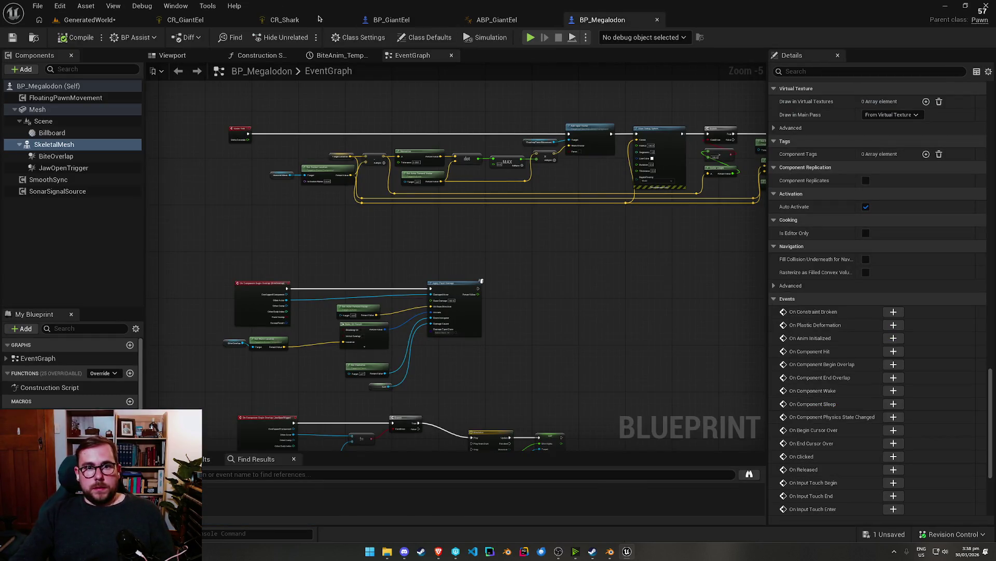
Step: Move Event Tick up beside the rotation nodes in BP_GiantEel's event graph
{"action": "left_click", "coordinate": [392, 20]}
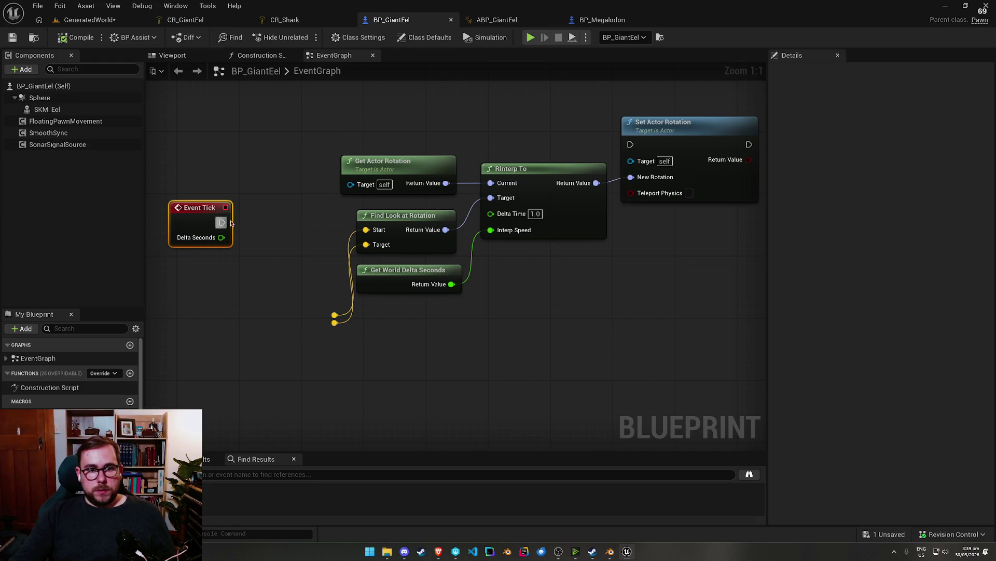
{"action": "mouse_move", "coordinate": [231, 223]}
{"action": "left_mouse_down"}
{"action": "mouse_move", "coordinate": [301, 106]}
{"action": "mouse_move", "coordinate": [594, 148]}
{"action": "mouse_move", "coordinate": [276, 115]}
{"action": "left_mouse_up"}
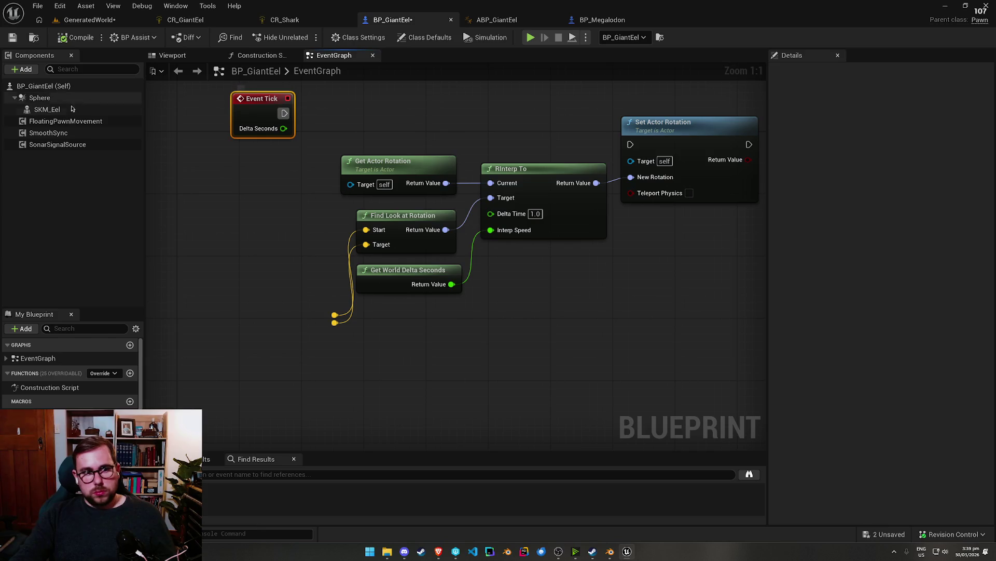
{"action": "left_click", "coordinate": [51, 111]}
{"action": "left_click_drag", "start_coordinate": [50, 111], "coordinate": [502, 139]}
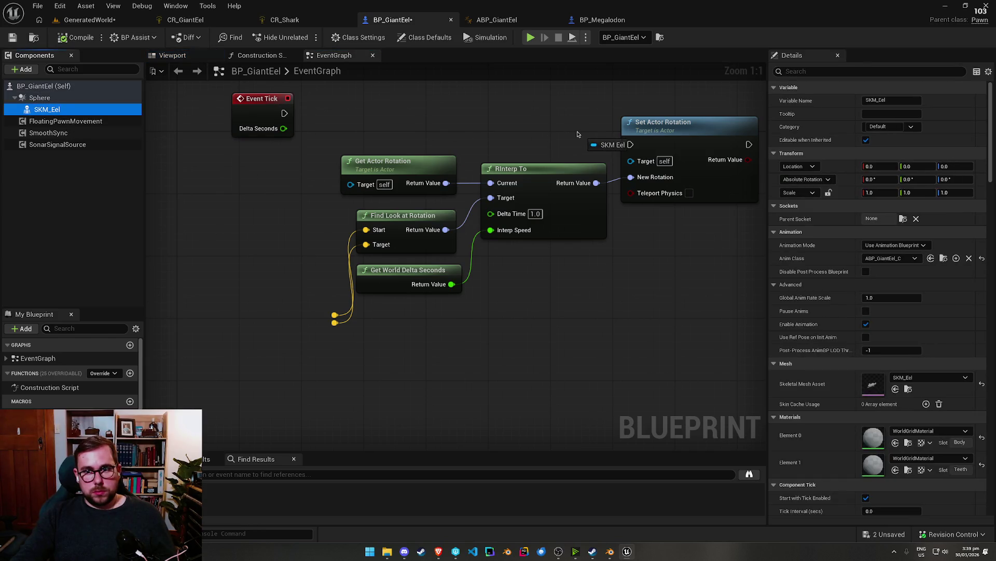
{"action": "left_click_drag", "start_coordinate": [252, 110], "coordinate": [141, 99]}
{"action": "left_click_drag", "start_coordinate": [352, 55], "coordinate": [352, 55]}
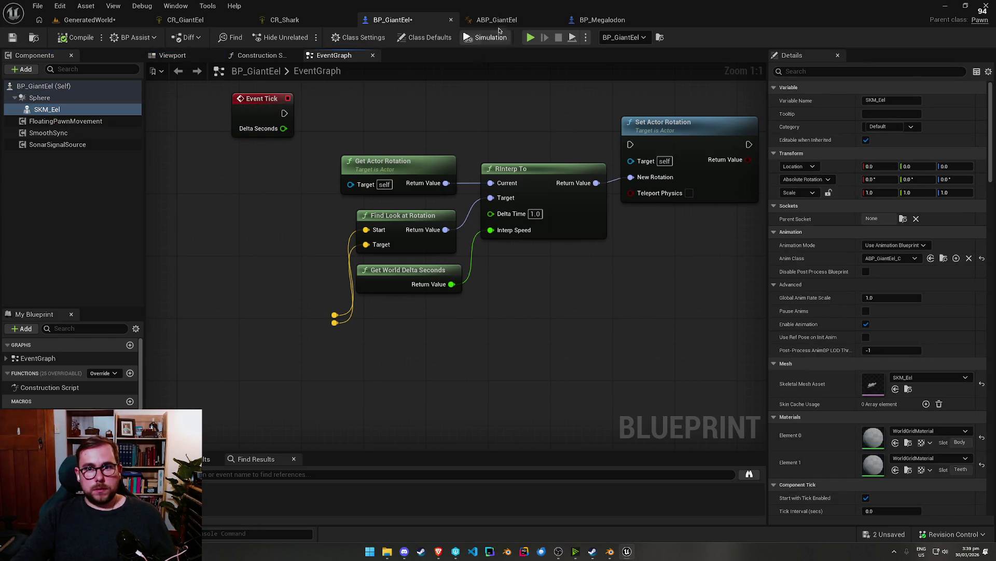
Step: Open ABP_Shark from BP_Megalodon's SkeletalMesh Anim Class
{"action": "left_click", "coordinate": [497, 20]}
{"action": "left_click", "coordinate": [602, 20]}
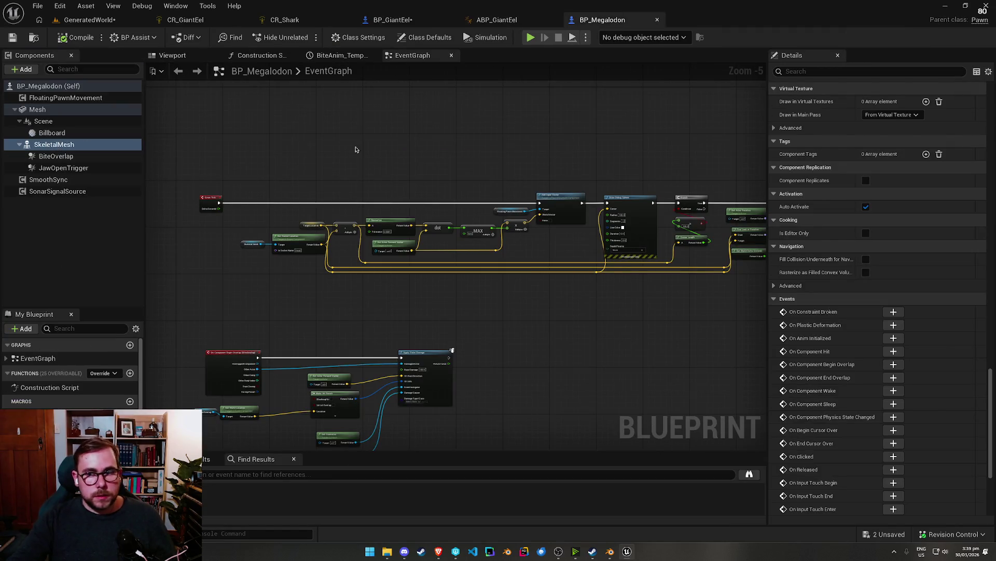
{"action": "scroll", "coordinate": [951, 263], "scroll_direction": "up", "scroll_amount": 15}
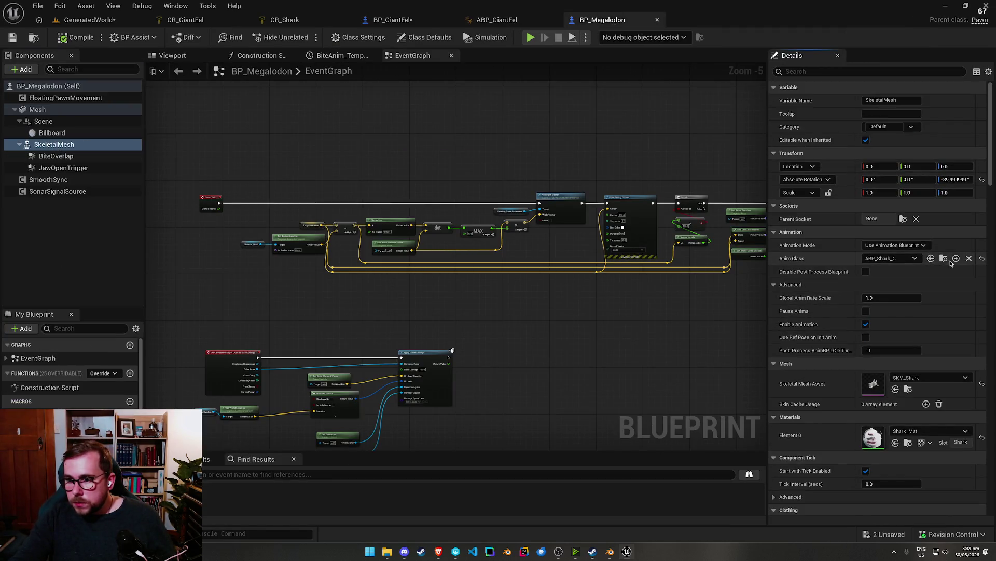
{"action": "left_click", "coordinate": [946, 258]}
{"action": "double_click", "coordinate": [148, 319]}
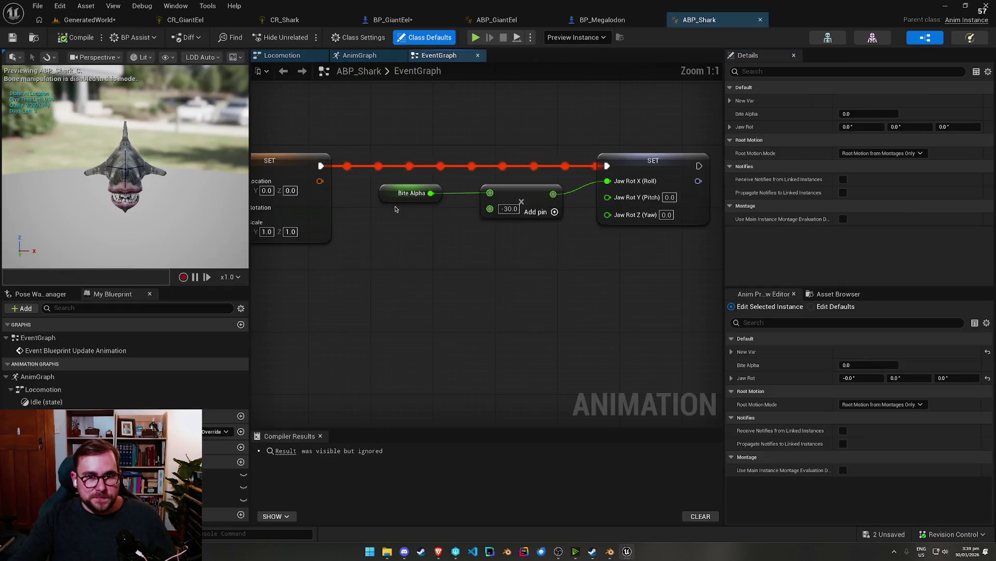
Step: Inspect ABP_Shark's update-animation nodes and its AnimGraph's Control Rig setup
{"action": "scroll", "coordinate": [493, 294], "scroll_direction": "up", "scroll_amount": 3}
{"action": "left_click_drag", "start_coordinate": [493, 294], "coordinate": [576, 295]}
{"action": "left_click", "coordinate": [367, 57]}
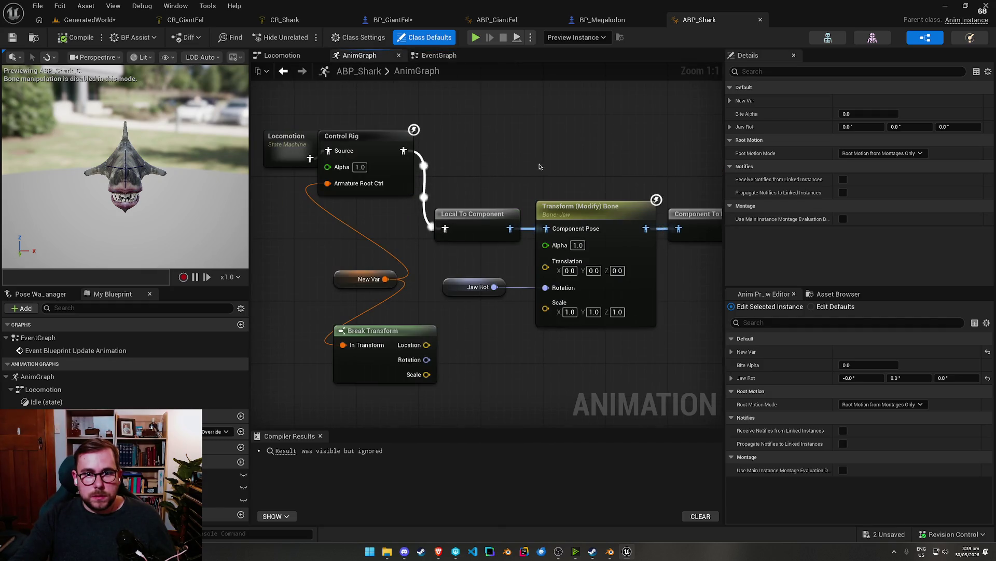
{"action": "mouse_move", "coordinate": [519, 162]}
{"action": "left_mouse_down"}
{"action": "mouse_move", "coordinate": [437, 148]}
{"action": "mouse_move", "coordinate": [674, 213]}
{"action": "mouse_move", "coordinate": [508, 161]}
{"action": "left_mouse_up"}
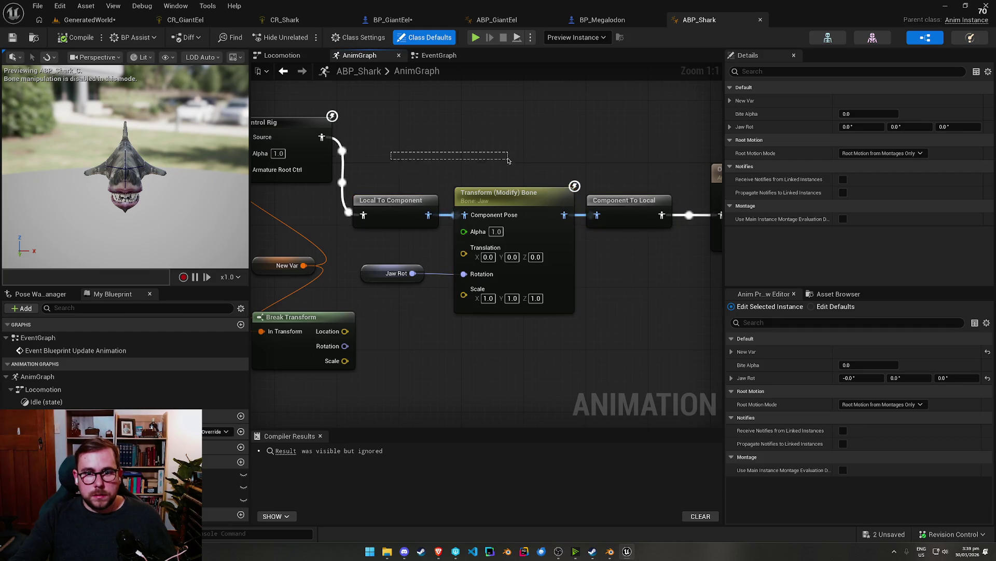
{"action": "mouse_move", "coordinate": [603, 164]}
{"action": "left_mouse_down"}
{"action": "mouse_move", "coordinate": [518, 166]}
{"action": "mouse_move", "coordinate": [753, 190]}
{"action": "left_mouse_up"}
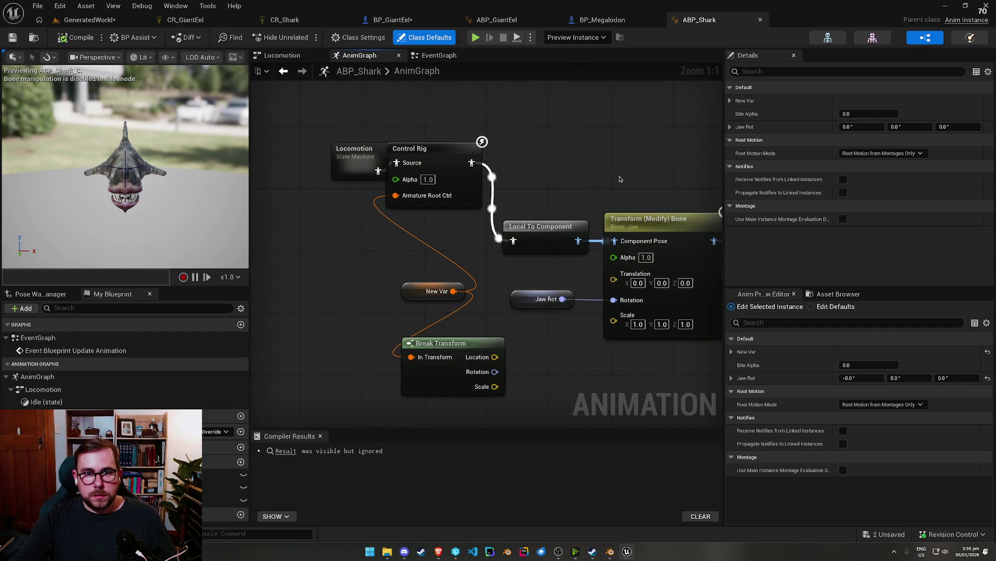
{"action": "left_click_drag", "start_coordinate": [410, 291], "coordinate": [356, 221]}
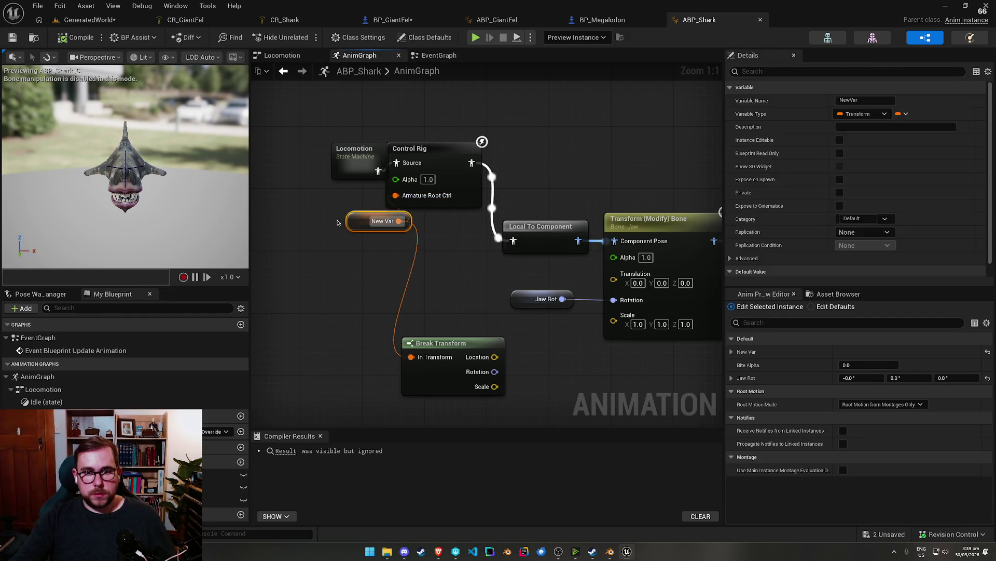
{"action": "left_click", "coordinate": [496, 20]}
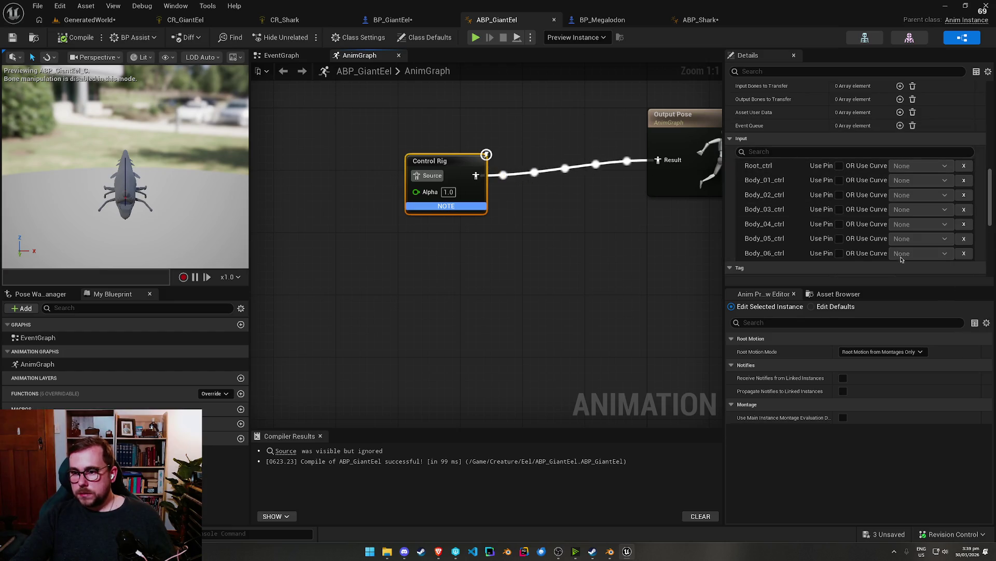
Step: Expose Root_ctrl as a Control Rig input pin and promote it to a Root Ctrl variable
{"action": "scroll", "coordinate": [747, 249], "scroll_direction": "down", "scroll_amount": 3}
{"action": "scroll", "coordinate": [768, 208], "scroll_direction": "up", "scroll_amount": 3}
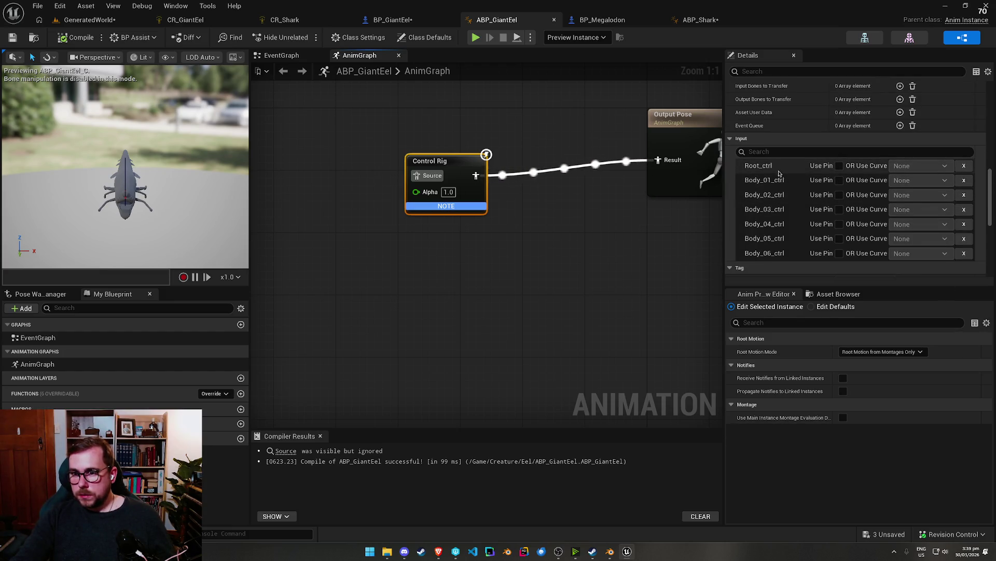
{"action": "left_click", "coordinate": [840, 167]}
{"action": "left_click", "coordinate": [697, 21]}
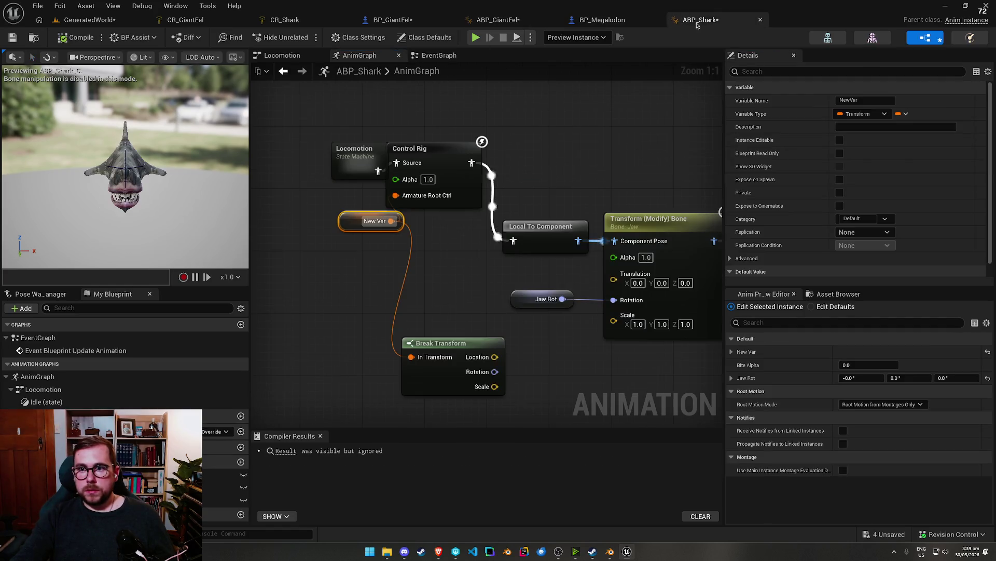
{"action": "left_click", "coordinate": [497, 19]}
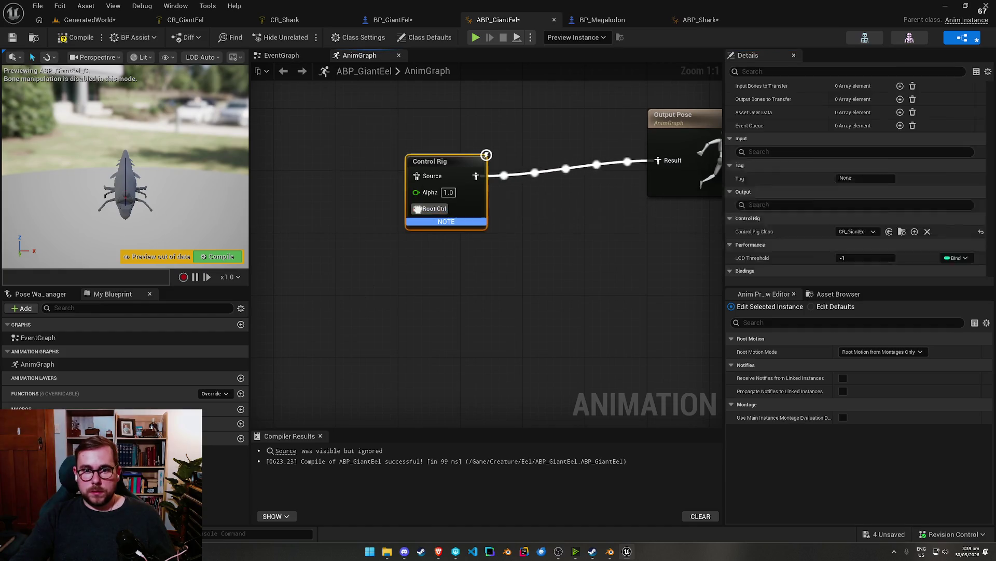
{"action": "right_click", "coordinate": [417, 209]}
{"action": "left_click", "coordinate": [465, 253]}
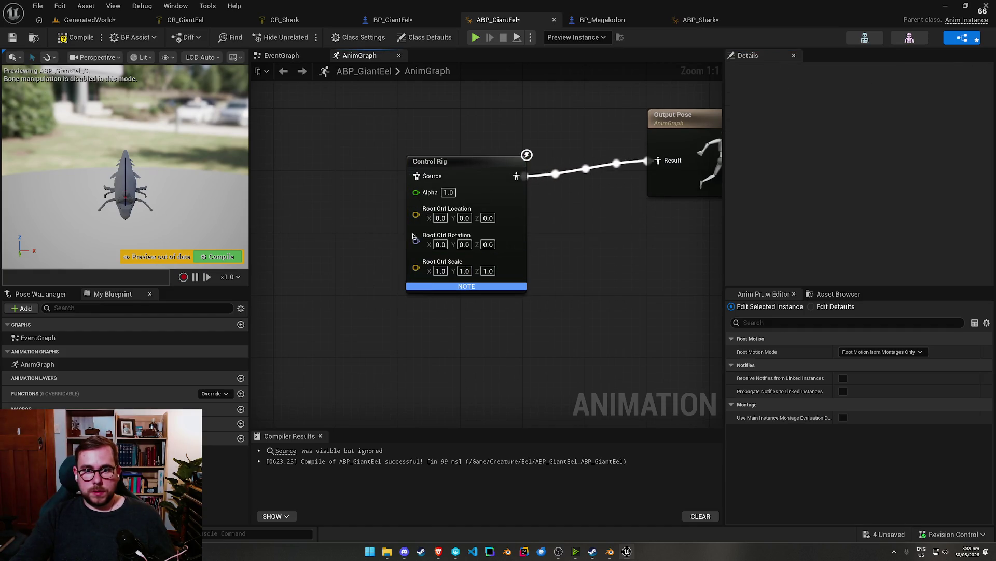
{"action": "key", "text": "ctrl+z"}
{"action": "right_click", "coordinate": [416, 209]}
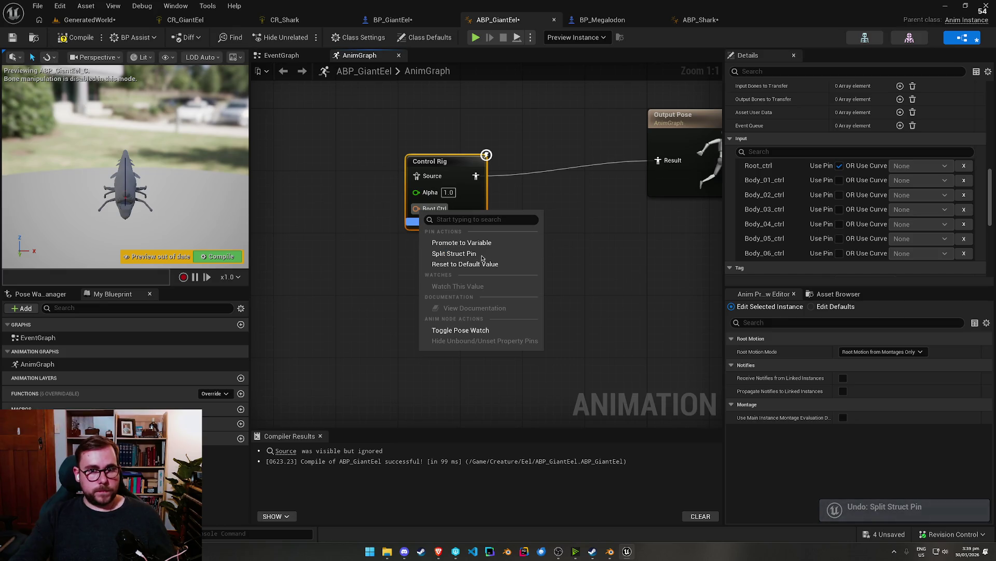
{"action": "left_click", "coordinate": [461, 242]}
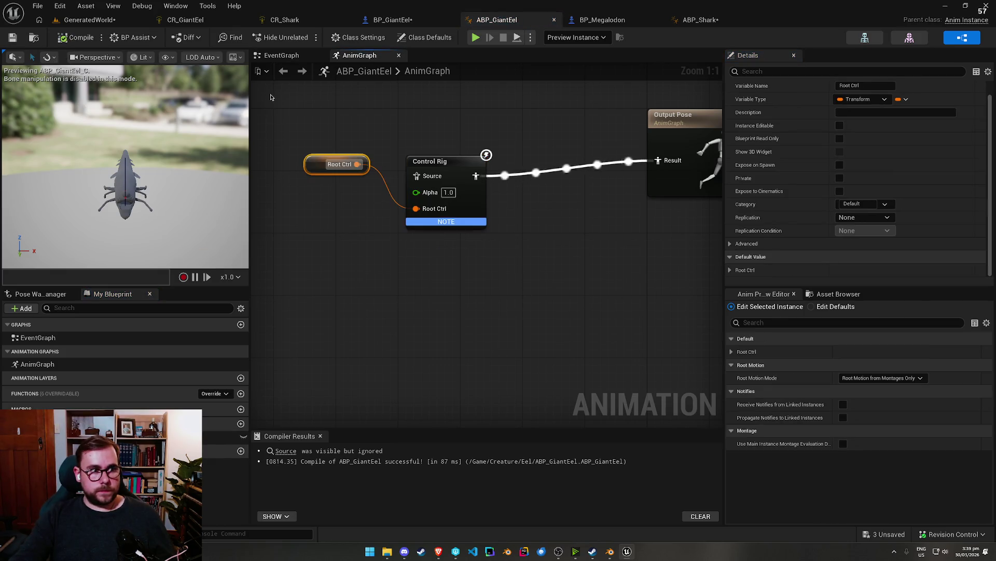
Step: Select ABP_Shark's Try Get Pawn Owner, Get Actor Transform and SET nodes for copying
{"action": "left_click", "coordinate": [295, 56]}
{"action": "left_click", "coordinate": [700, 20]}
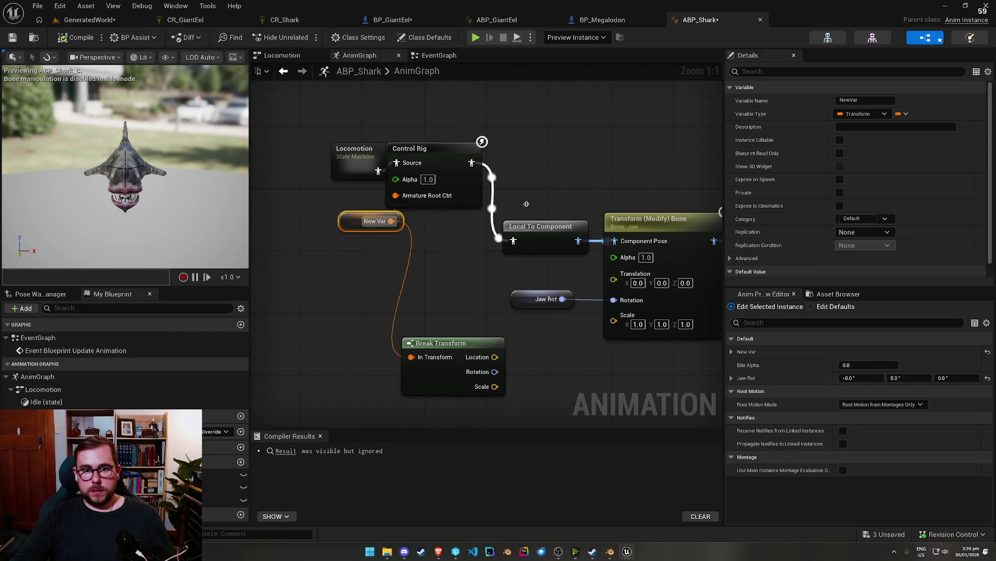
{"action": "left_click", "coordinate": [415, 55]}
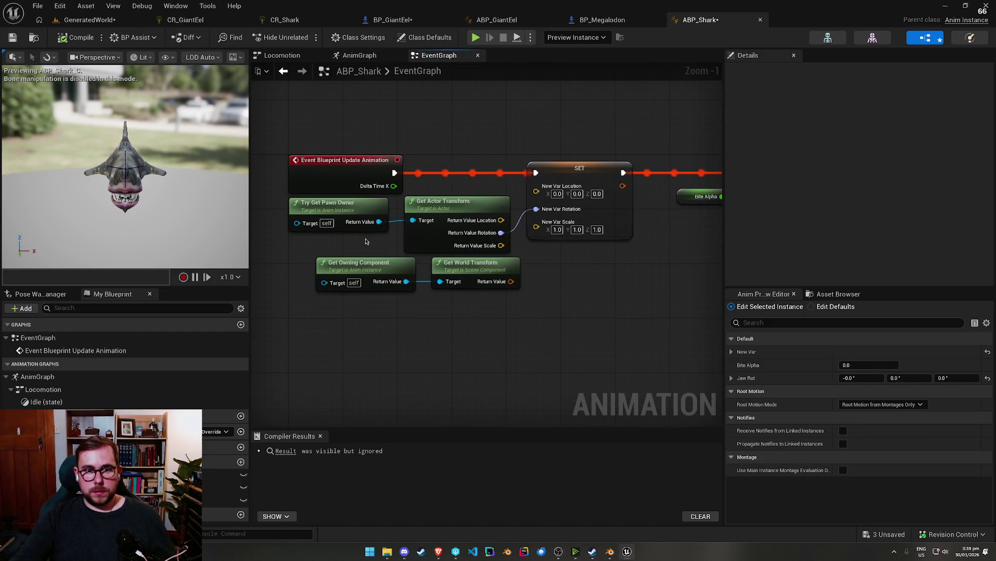
{"action": "mouse_move", "coordinate": [365, 242]}
{"action": "left_mouse_down"}
{"action": "mouse_move", "coordinate": [457, 250]}
{"action": "mouse_move", "coordinate": [488, 224]}
{"action": "mouse_move", "coordinate": [551, 218]}
{"action": "left_mouse_up"}
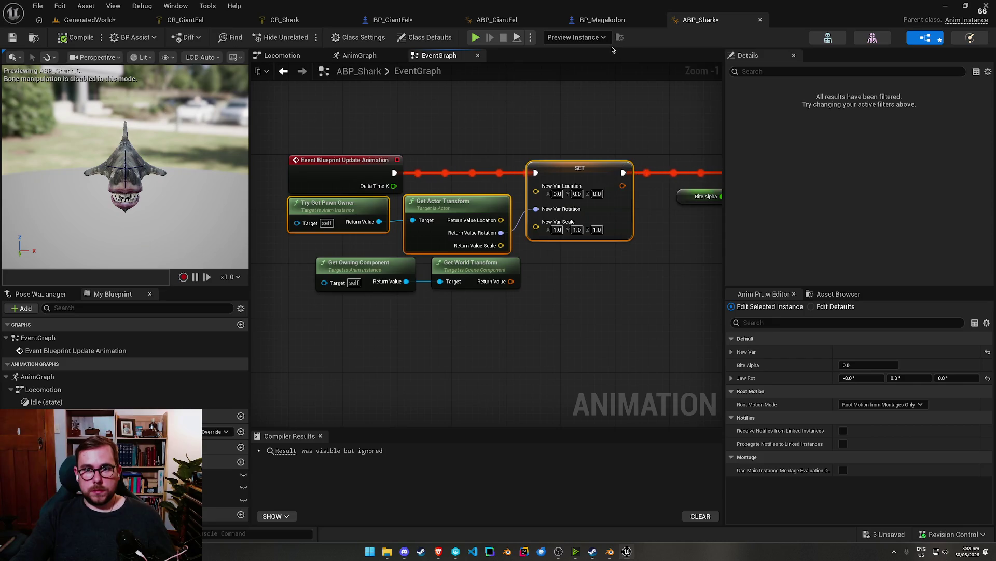
{"action": "left_click", "coordinate": [517, 22]}
Step: Paste the shark's transform nodes and add an Event Blueprint Update Animation node
{"action": "key", "text": "ctrl+v"}
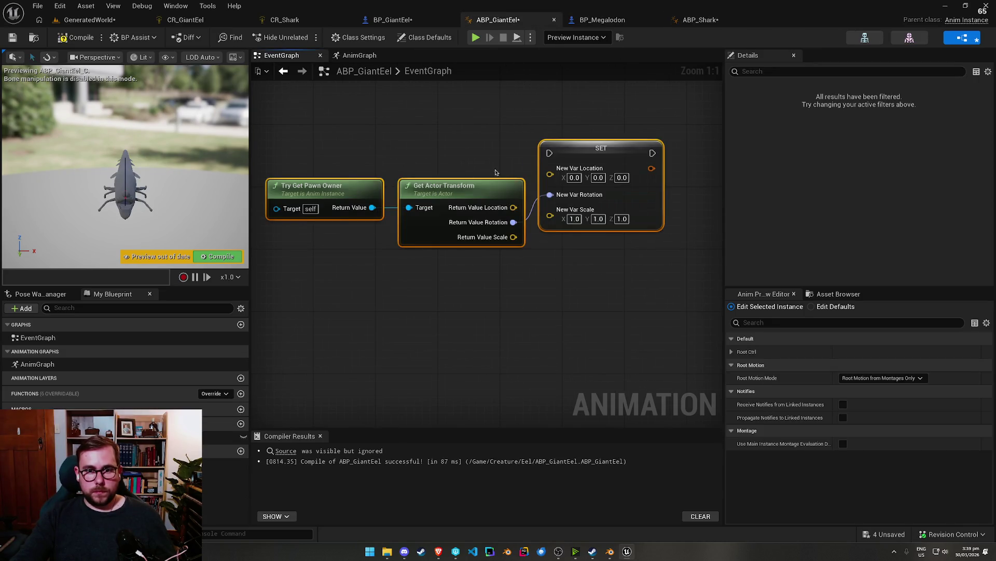
{"action": "left_click_drag", "start_coordinate": [465, 138], "coordinate": [401, 125]}
{"action": "type", "text": "tick"}
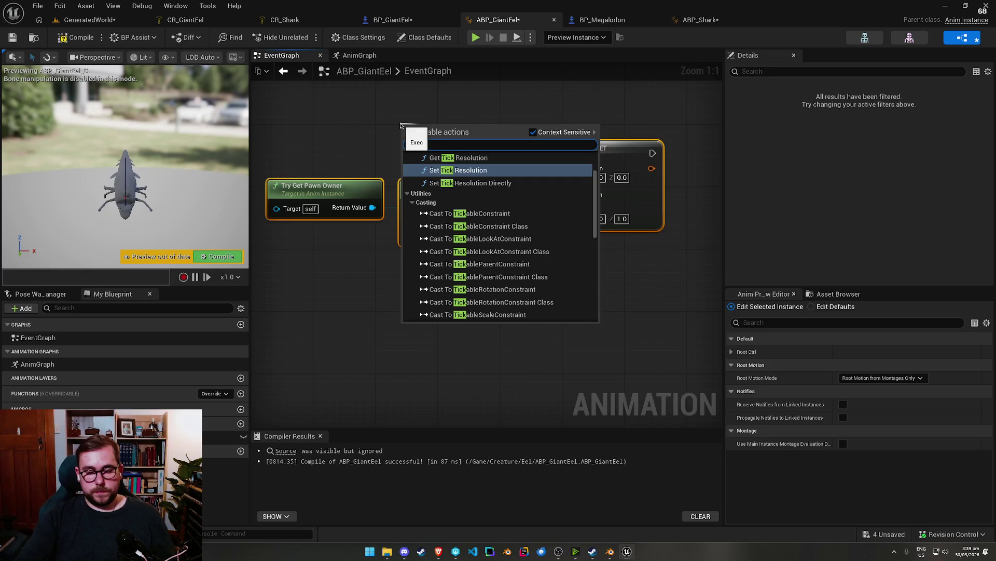
{"action": "scroll", "coordinate": [456, 218], "scroll_direction": "down", "scroll_amount": 2}
{"action": "scroll", "coordinate": [455, 218], "scroll_direction": "up", "scroll_amount": 5}
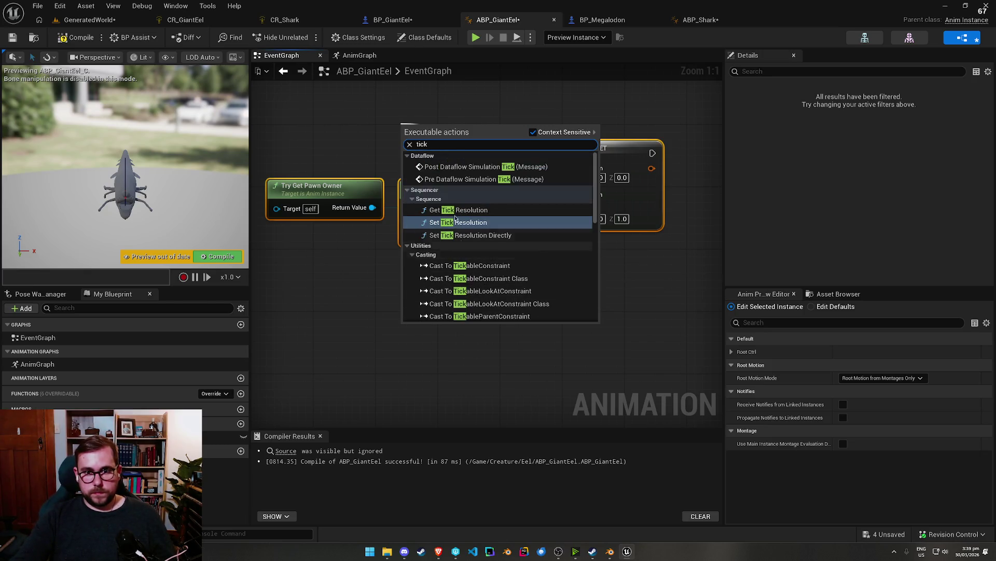
{"action": "right_click", "coordinate": [327, 118]}
{"action": "type", "text": "event ti"}
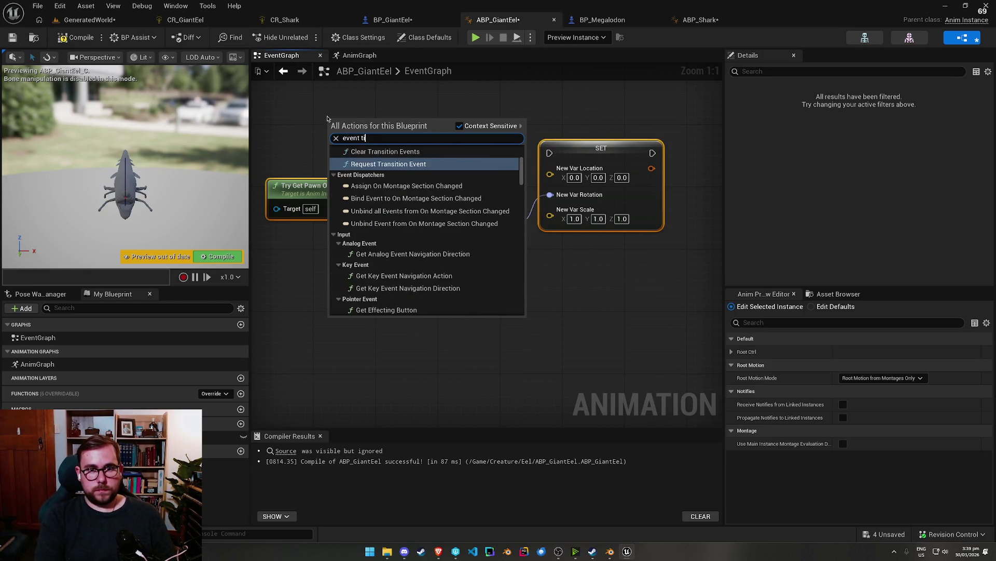
{"action": "key", "text": "BackSpace"}
{"action": "key", "text": "BackSpace"}
{"action": "type", "text": "update"}
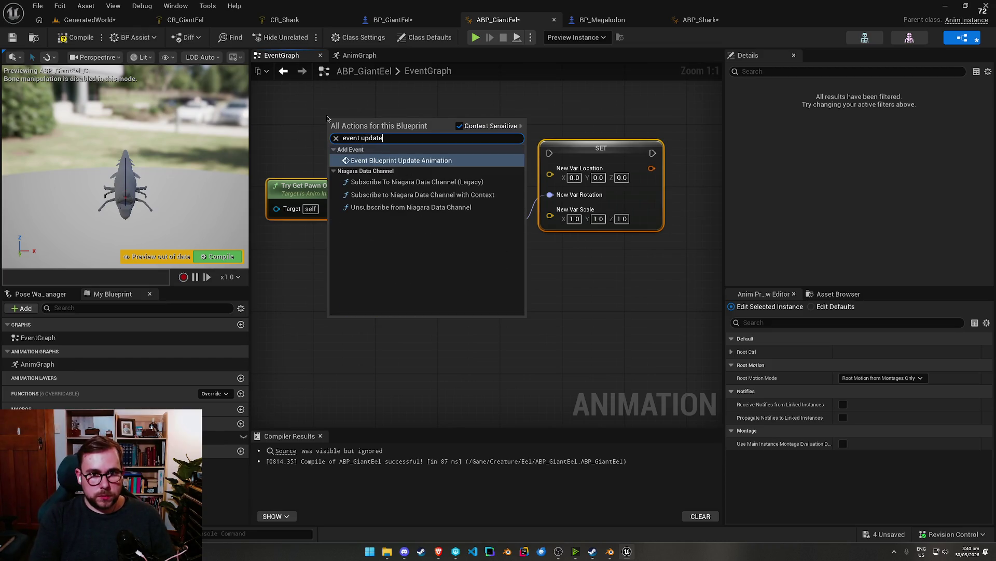
{"action": "key", "text": "Return"}
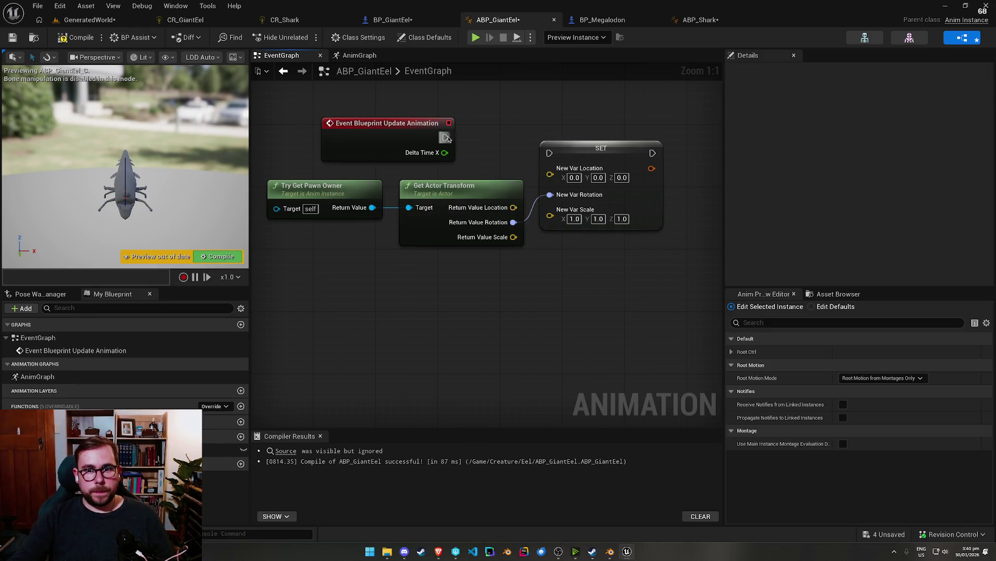
Step: Add a Root Ctrl setter with split pin, fed by the actor rotation and run from the update event
{"action": "mouse_move", "coordinate": [226, 449]}
{"action": "left_mouse_down"}
{"action": "mouse_move", "coordinate": [628, 165]}
{"action": "mouse_move", "coordinate": [597, 150]}
{"action": "left_mouse_up"}
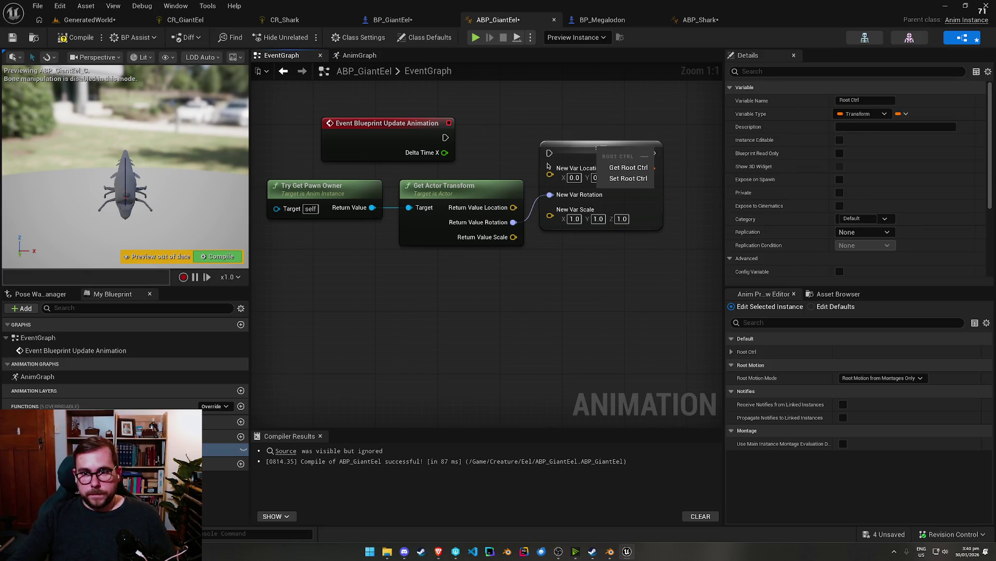
{"action": "left_click", "coordinate": [615, 178]}
{"action": "left_click_drag", "start_coordinate": [670, 166], "coordinate": [641, 278]}
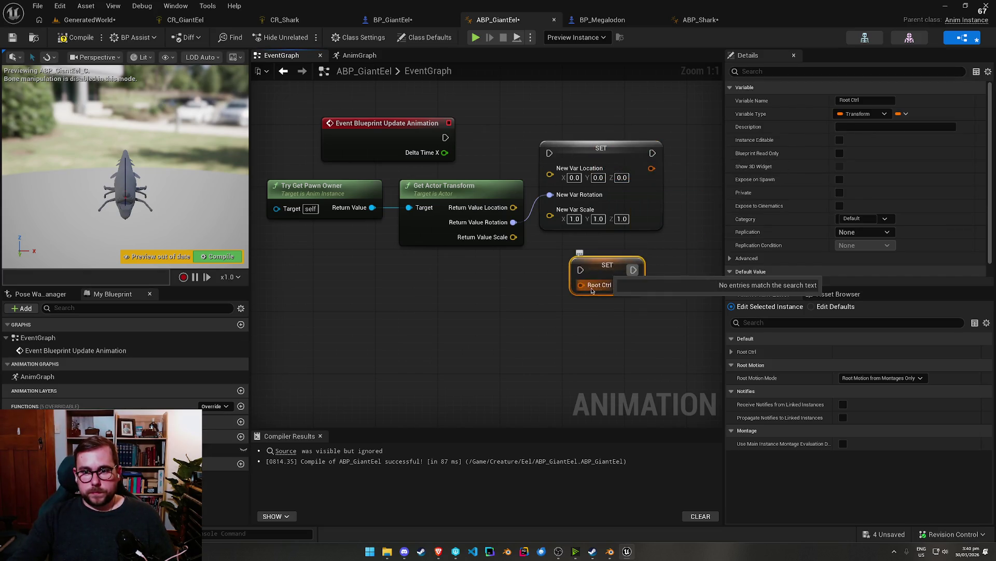
{"action": "right_click", "coordinate": [584, 280]}
{"action": "left_click", "coordinate": [618, 327]}
{"action": "left_click_drag", "start_coordinate": [512, 222], "coordinate": [580, 328]}
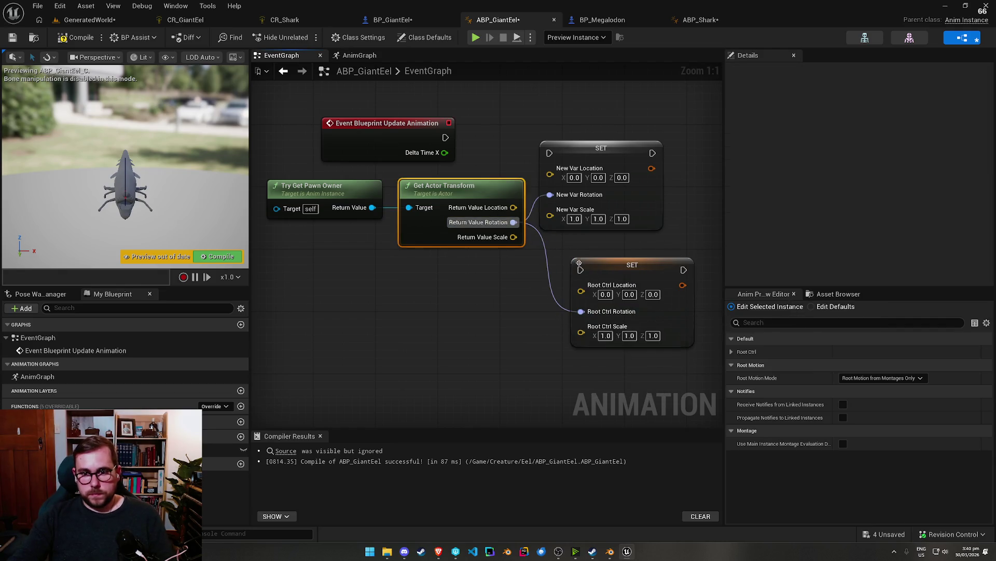
{"action": "left_click_drag", "start_coordinate": [581, 270], "coordinate": [444, 136]}
Step: Delete the old SET node, compile ABP_GiantEel, and return to GeneratedWorld
{"action": "left_click", "coordinate": [551, 148]}
{"action": "key", "text": "Delete"}
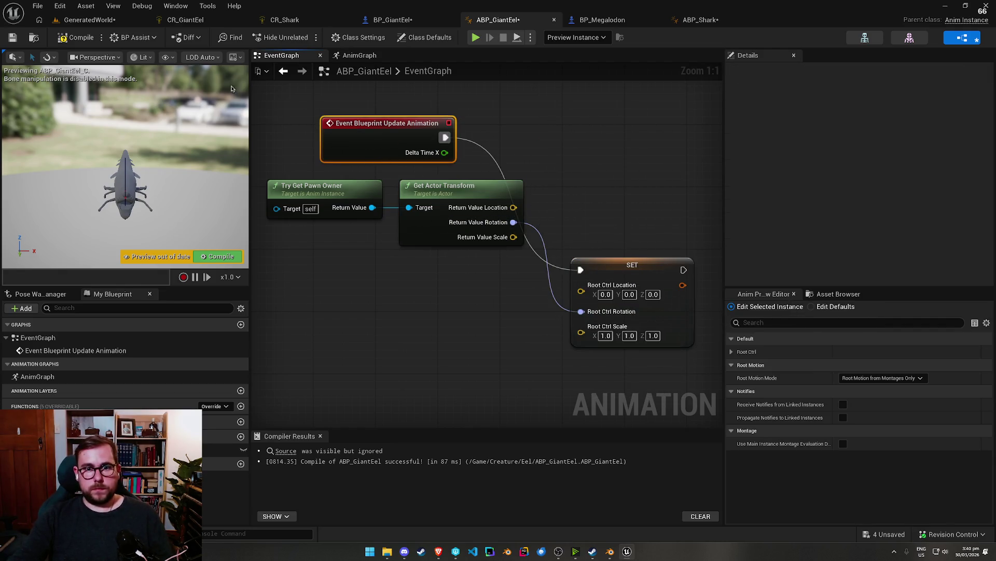
{"action": "left_click", "coordinate": [70, 39]}
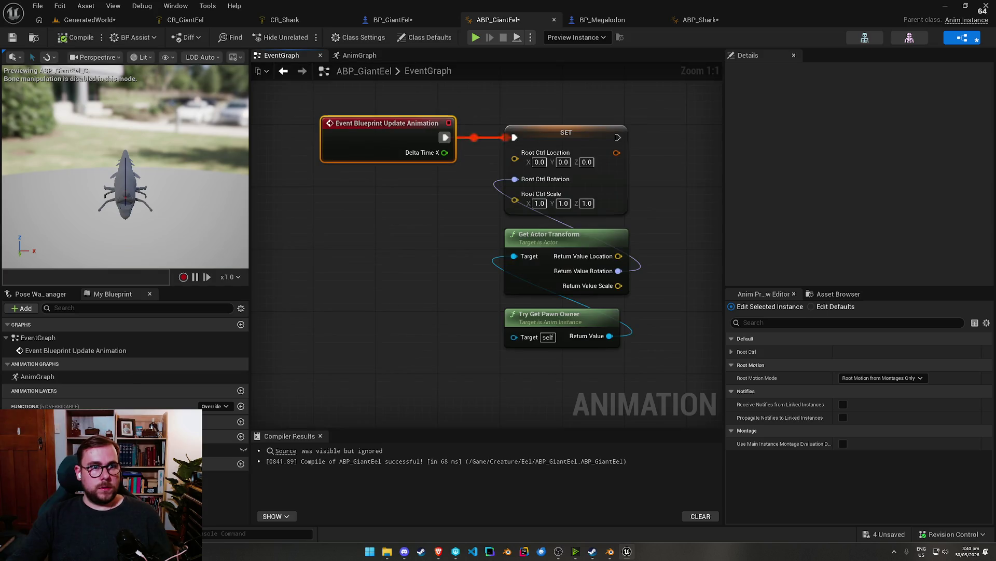
{"action": "left_click", "coordinate": [101, 20]}
Step: Play the level, select the giant eel, and spin it about 90° to check its mesh follows
{"action": "key", "text": "alt+p"}
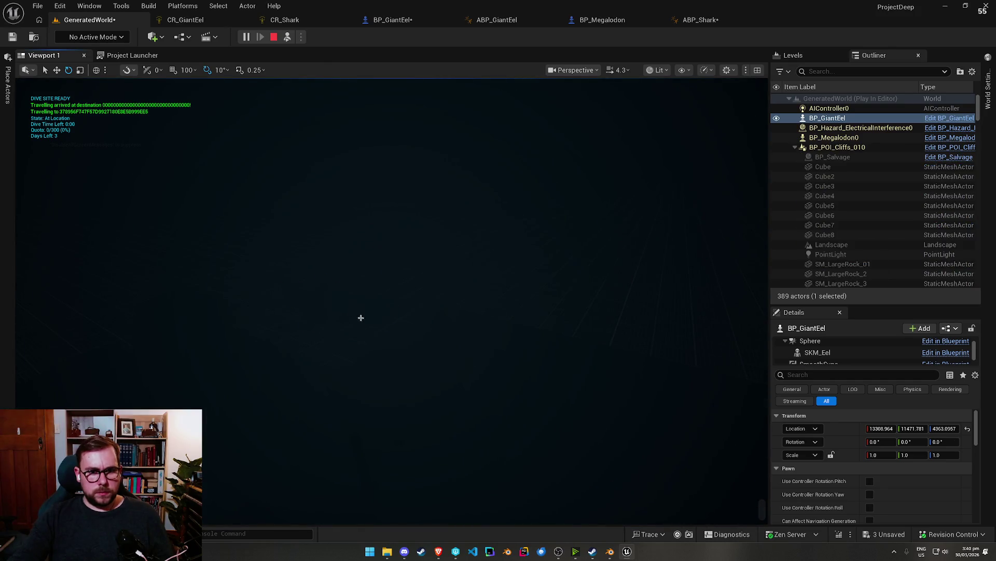
{"action": "left_click", "coordinate": [395, 323]}
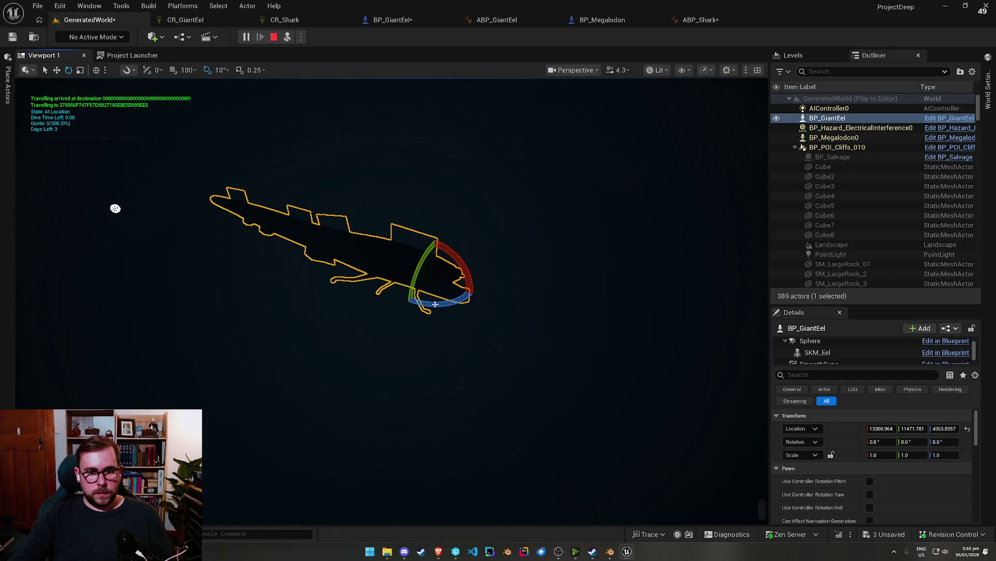
{"action": "mouse_move", "coordinate": [435, 304]}
{"action": "left_mouse_down"}
{"action": "mouse_move", "coordinate": [468, 291]}
{"action": "mouse_move", "coordinate": [488, 306]}
{"action": "left_mouse_up"}
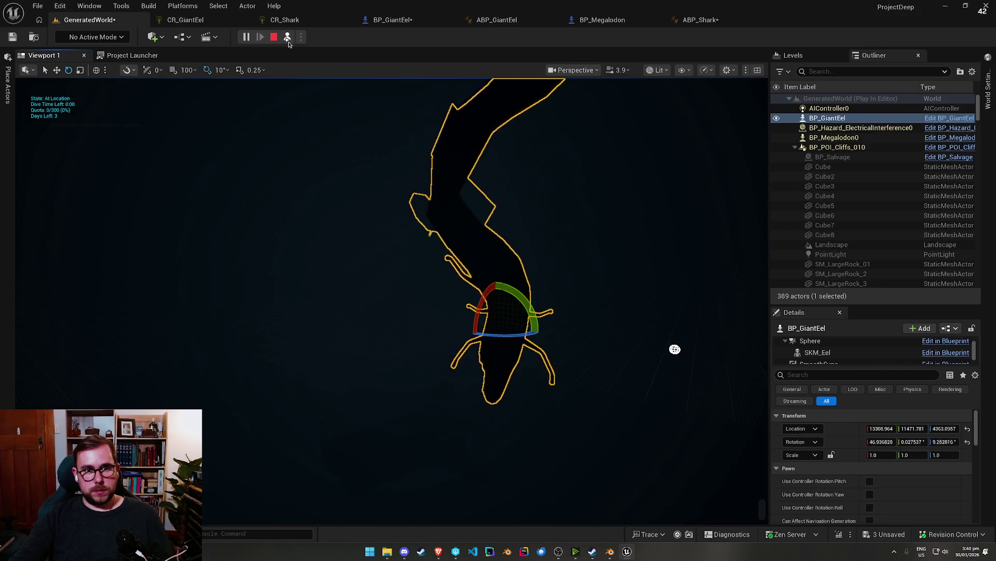
Step: Stop the play session, then save ABP_Shark and all unsaved assets, checking the files out
{"action": "left_click", "coordinate": [274, 36]}
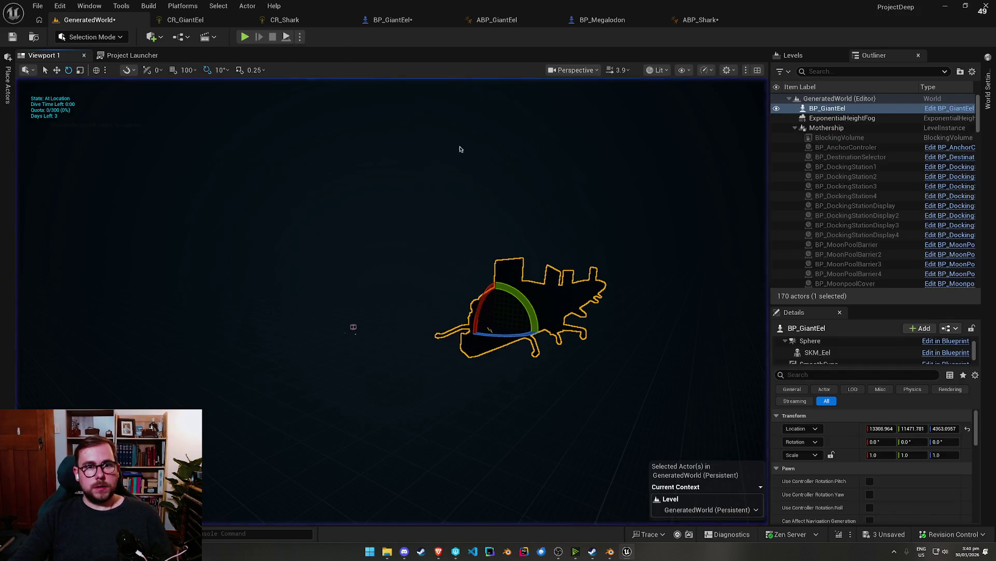
{"action": "left_click", "coordinate": [699, 19]}
{"action": "left_click", "coordinate": [8, 39]}
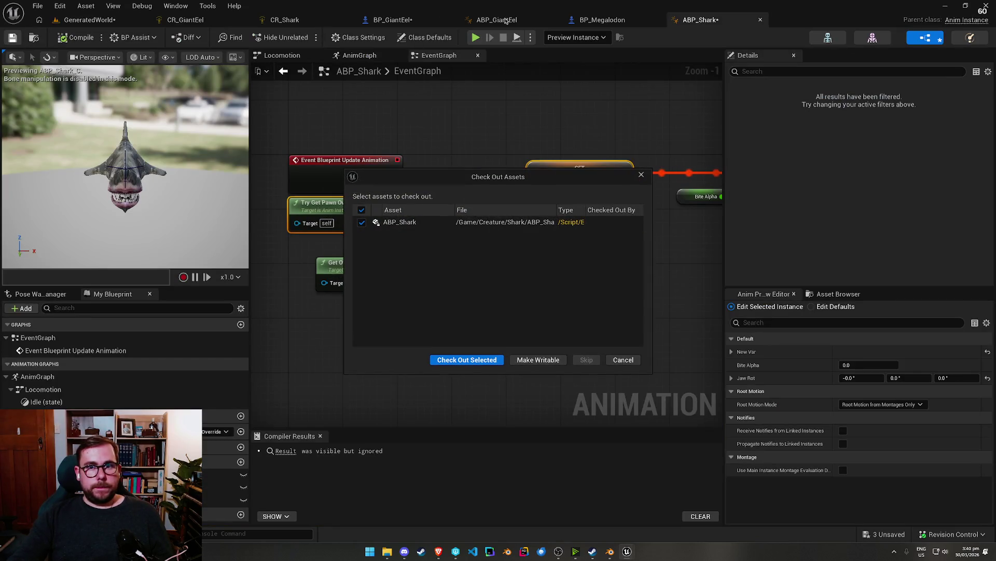
{"action": "left_click", "coordinate": [458, 362]}
{"action": "left_click", "coordinate": [284, 19]}
{"action": "left_click", "coordinate": [185, 19]}
{"action": "left_click", "coordinate": [90, 20]}
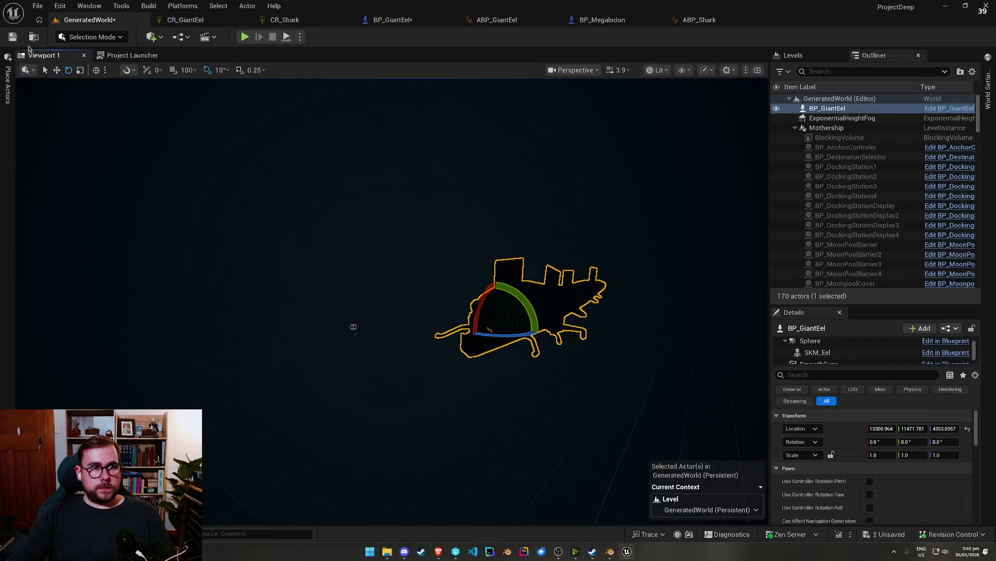
{"action": "left_click", "coordinate": [12, 37]}
{"action": "left_click", "coordinate": [467, 362]}
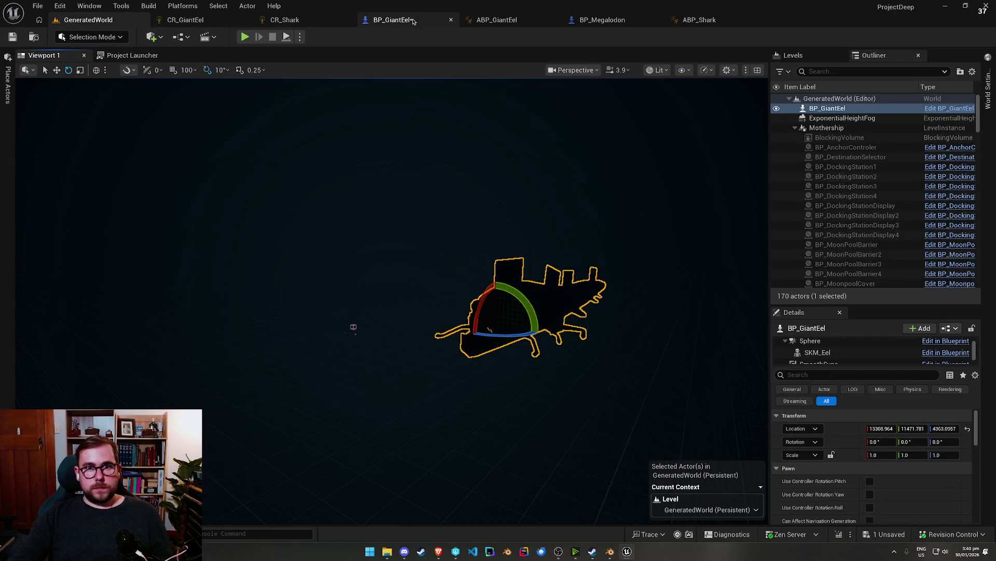
Step: Move BP_GiantEel's Event Tick aside and reference BP_Megalodon's Add Input Vector setup before rewiring
{"action": "left_click", "coordinate": [414, 21]}
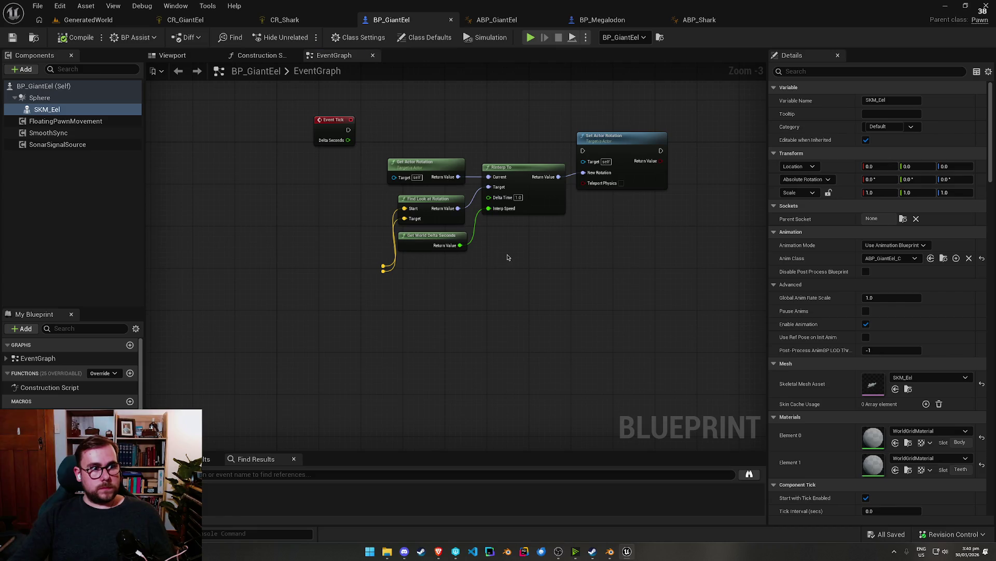
{"action": "left_click_drag", "start_coordinate": [335, 139], "coordinate": [265, 133]}
{"action": "left_click", "coordinate": [602, 20]}
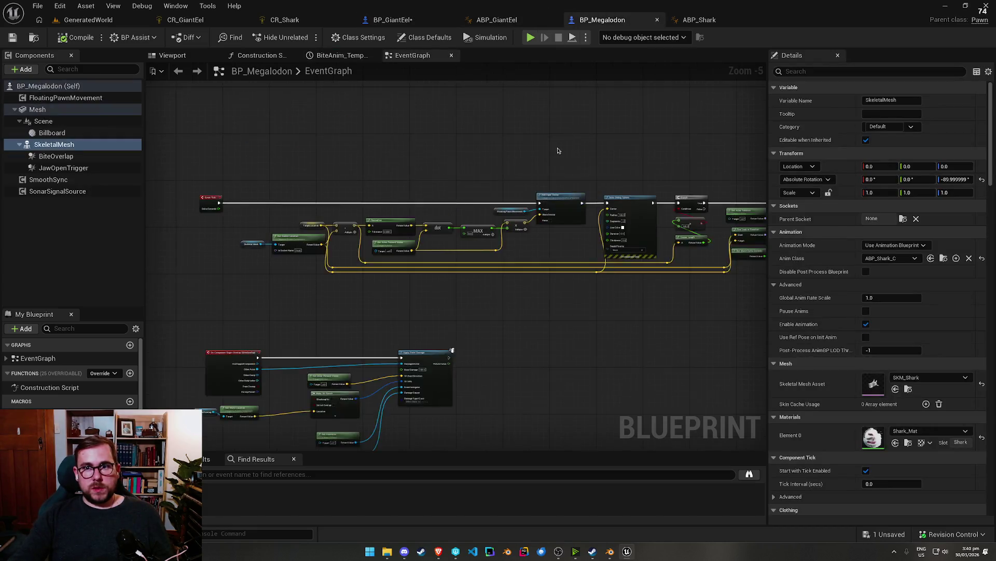
{"action": "scroll", "coordinate": [556, 151], "scroll_direction": "down", "scroll_amount": 4}
{"action": "scroll", "coordinate": [595, 334], "scroll_direction": "up", "scroll_amount": 4}
{"action": "mouse_move", "coordinate": [553, 235]}
{"action": "left_mouse_down"}
{"action": "mouse_move", "coordinate": [561, 247]}
{"action": "mouse_move", "coordinate": [344, 212]}
{"action": "mouse_move", "coordinate": [631, 76]}
{"action": "mouse_move", "coordinate": [582, 68]}
{"action": "mouse_move", "coordinate": [301, 389]}
{"action": "mouse_move", "coordinate": [292, 387]}
{"action": "left_mouse_up"}
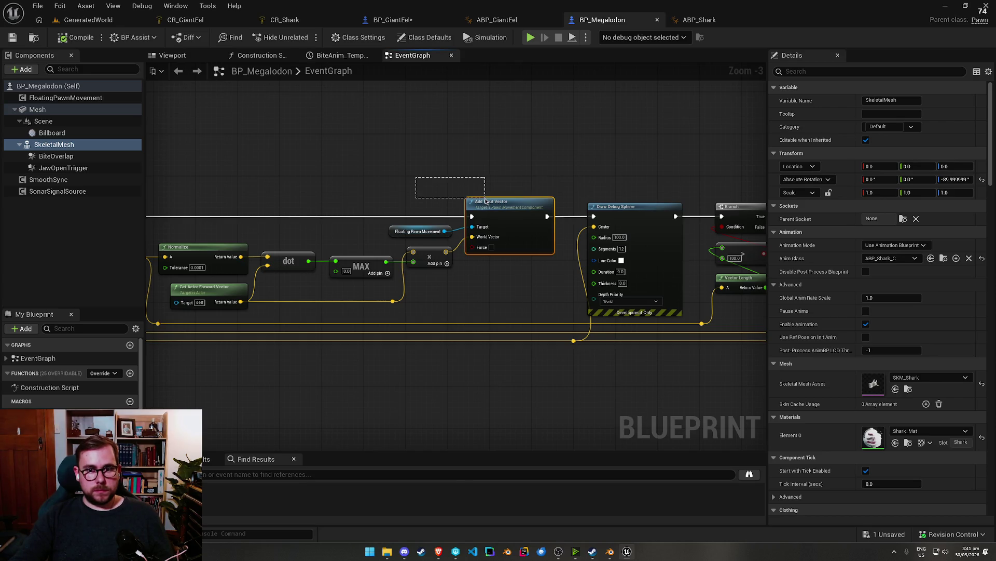
{"action": "left_click_drag", "start_coordinate": [485, 201], "coordinate": [485, 202]}
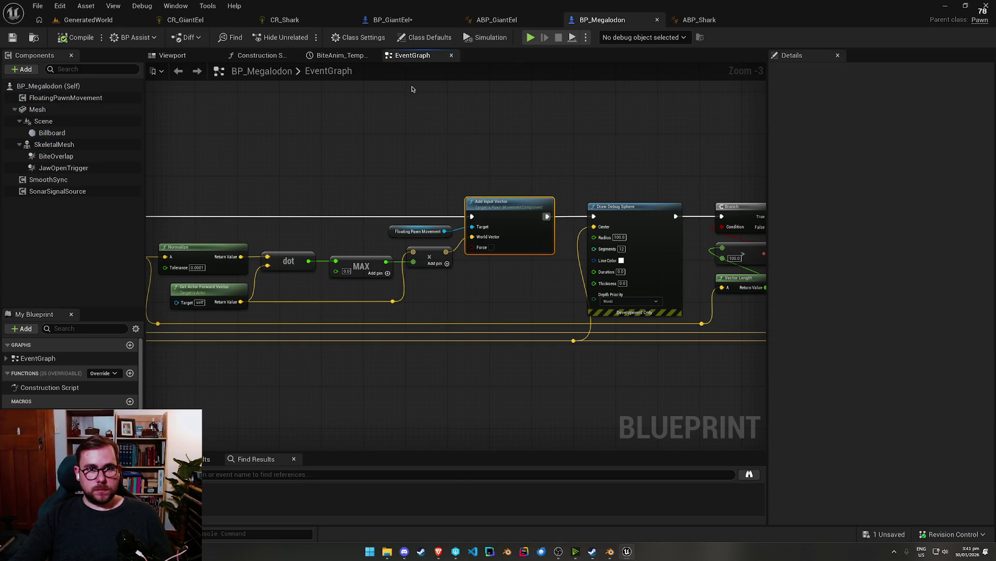
{"action": "left_click", "coordinate": [390, 19]}
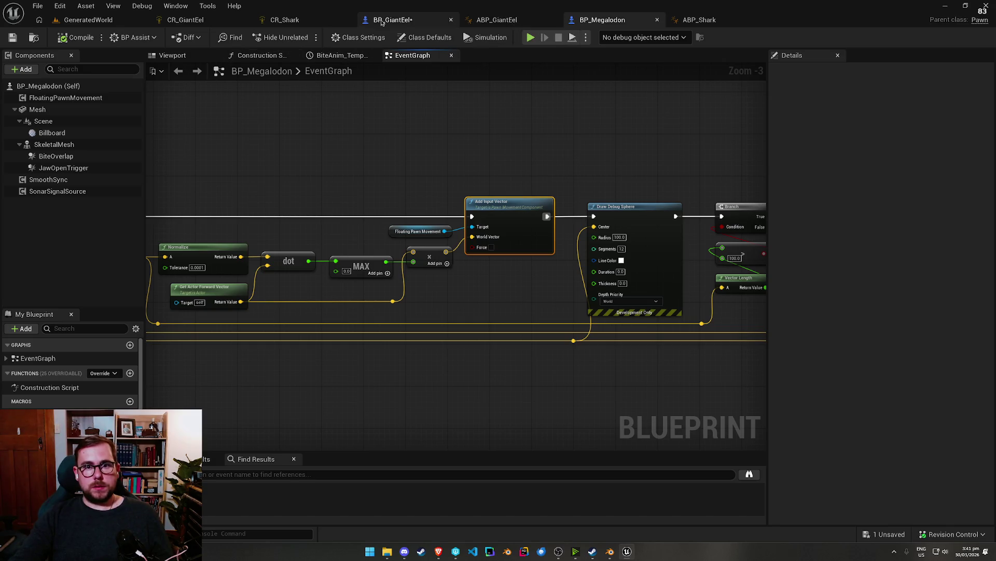
{"action": "mouse_move", "coordinate": [280, 125]}
{"action": "left_mouse_down"}
{"action": "mouse_move", "coordinate": [367, 89]}
{"action": "mouse_move", "coordinate": [358, 166]}
{"action": "left_mouse_up"}
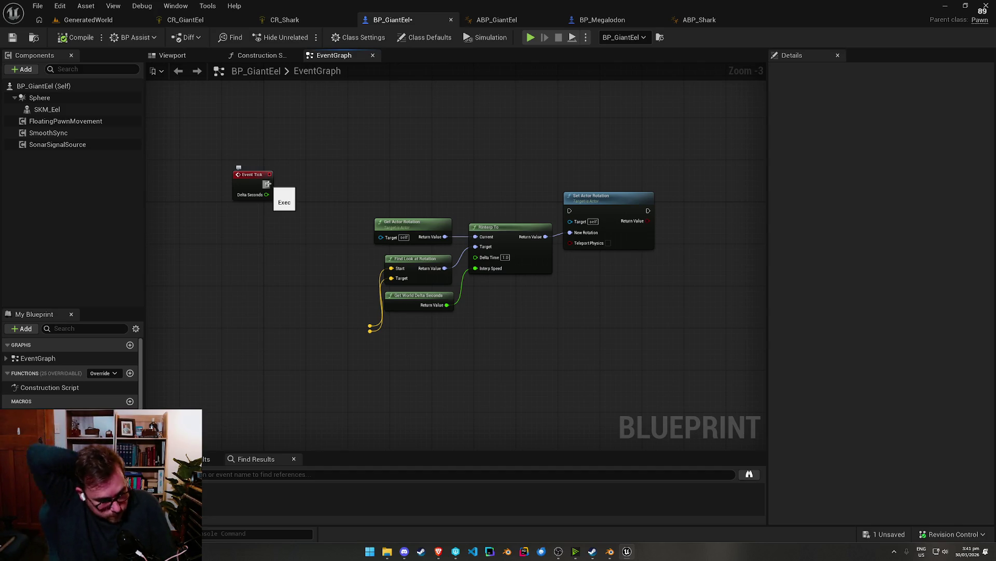
Step: Wire Event Tick to Set Actor Rotation and feed Get Actor Location into Look at Rotation's Start
{"action": "left_click_drag", "start_coordinate": [290, 186], "coordinate": [570, 210]}
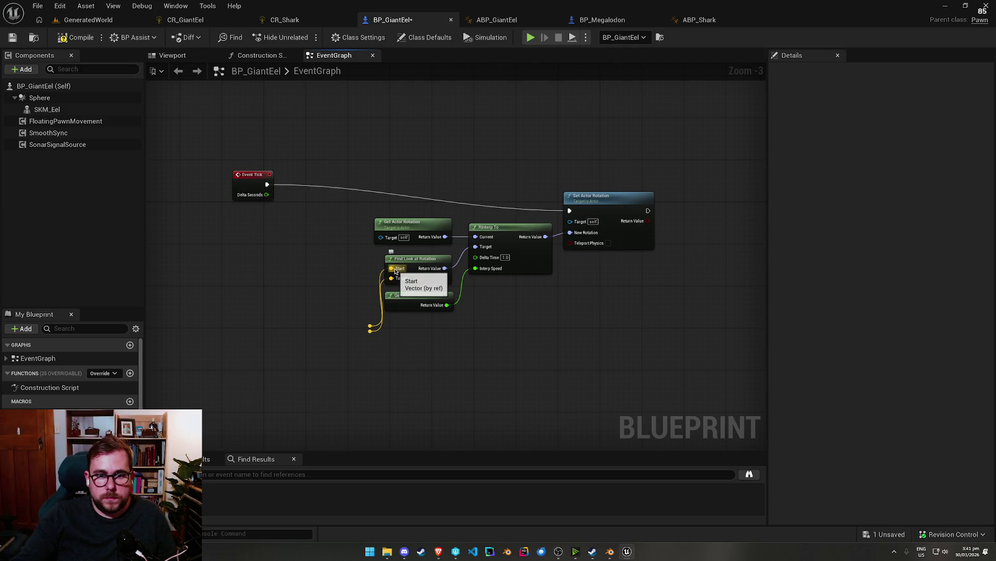
{"action": "left_click_drag", "start_coordinate": [394, 269], "coordinate": [247, 270]}
{"action": "type", "text": "get actor loca"}
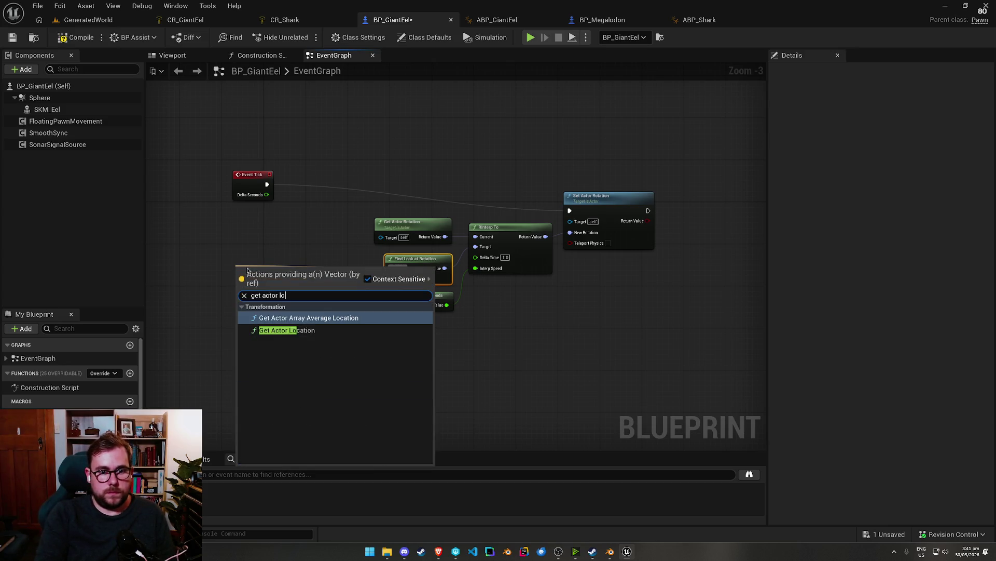
{"action": "key", "text": "Return"}
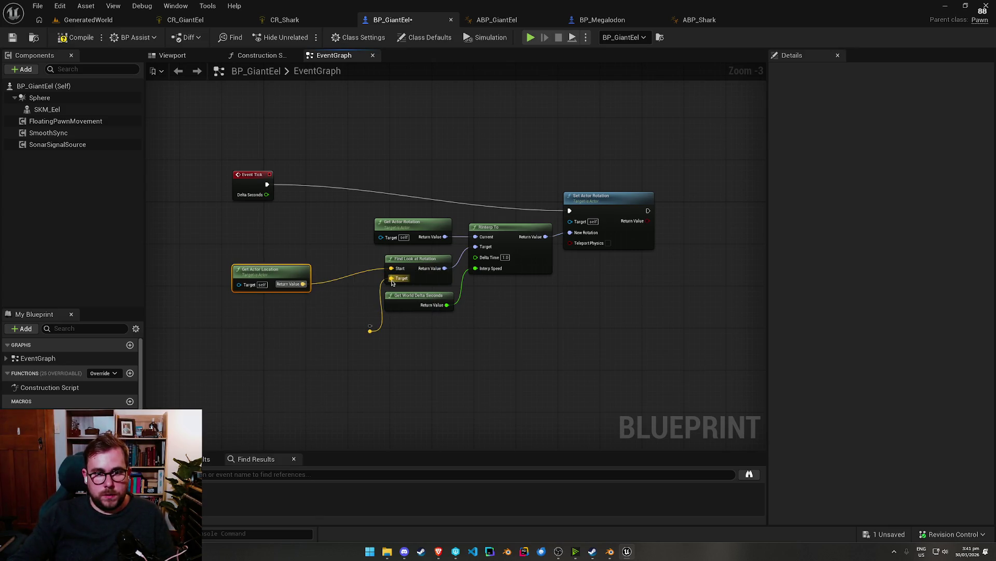
Step: Search for a Get Player Pawn node to supply the look-at Target
{"action": "left_click_drag", "start_coordinate": [393, 283], "coordinate": [273, 325]}
{"action": "type", "text": "get player"}
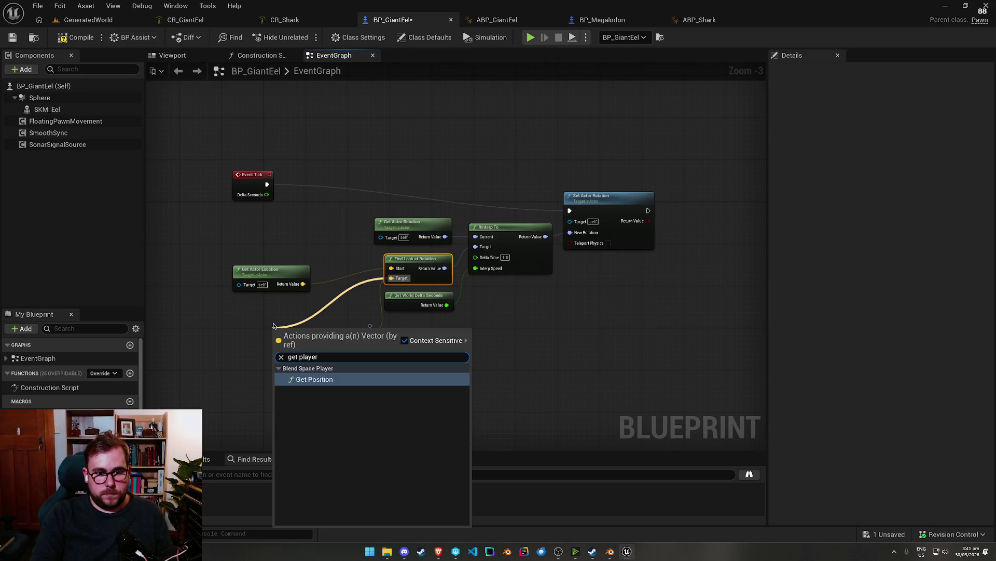
{"action": "left_click", "coordinate": [237, 363]}
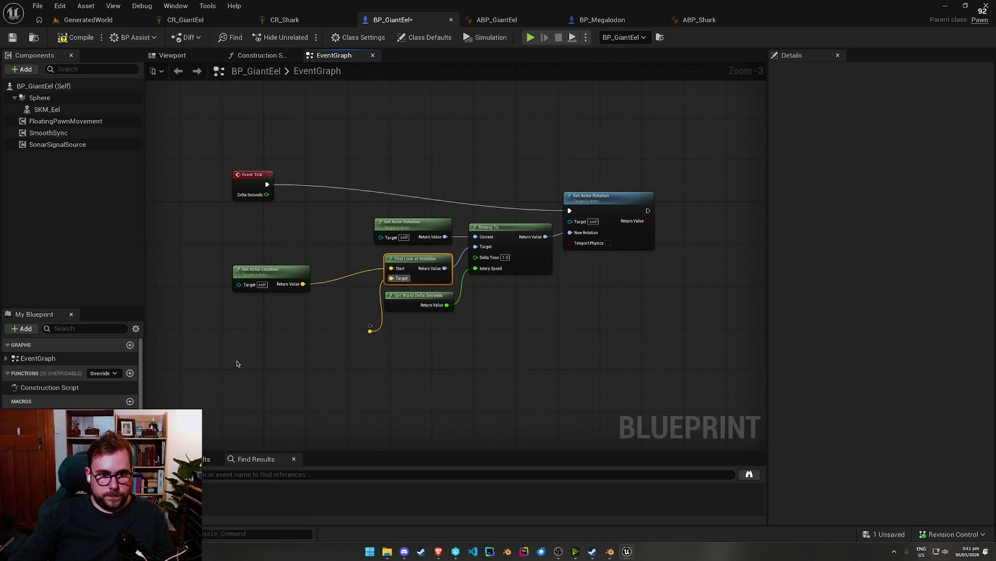
{"action": "right_click", "coordinate": [194, 325]}
{"action": "type", "text": "get playe"}
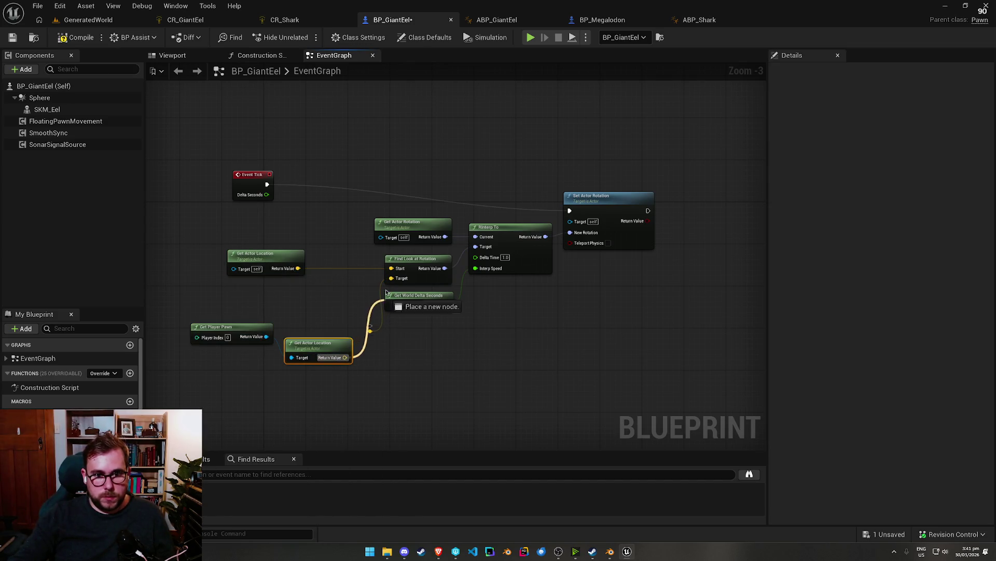
{"action": "left_click", "coordinate": [14, 37]}
{"action": "left_click", "coordinate": [117, 21]}
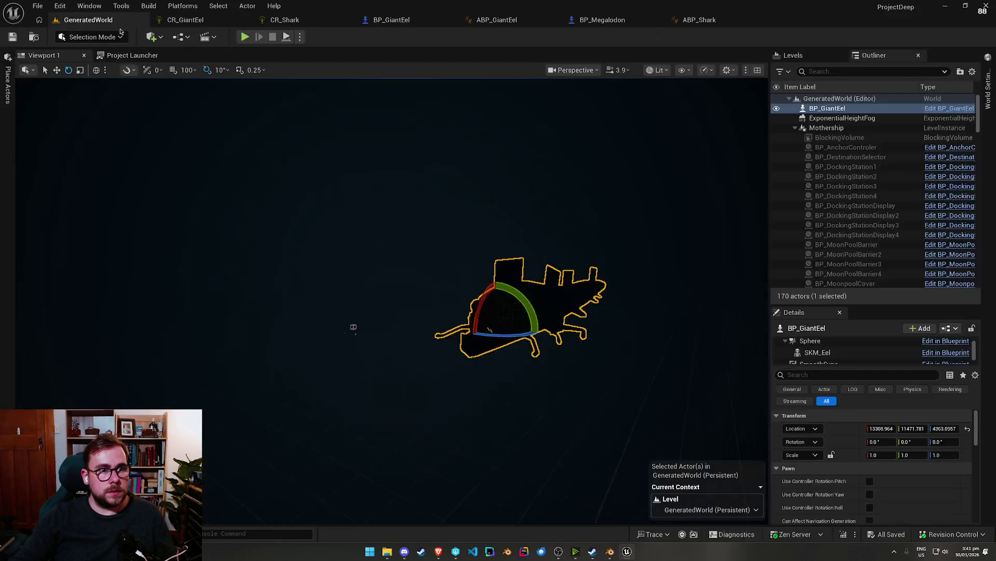
{"action": "left_click", "coordinate": [244, 36]}
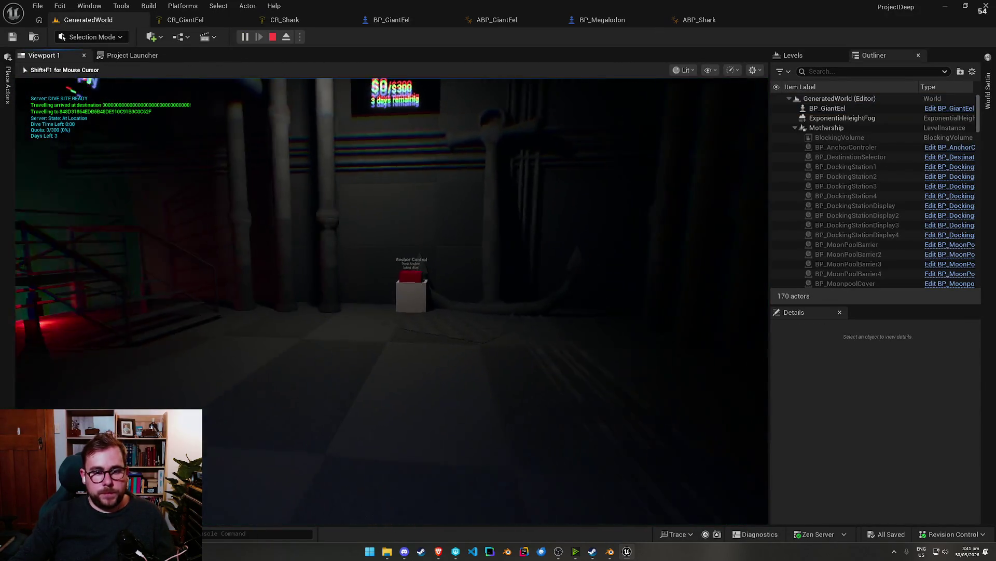
{"action": "key", "text": "e"}
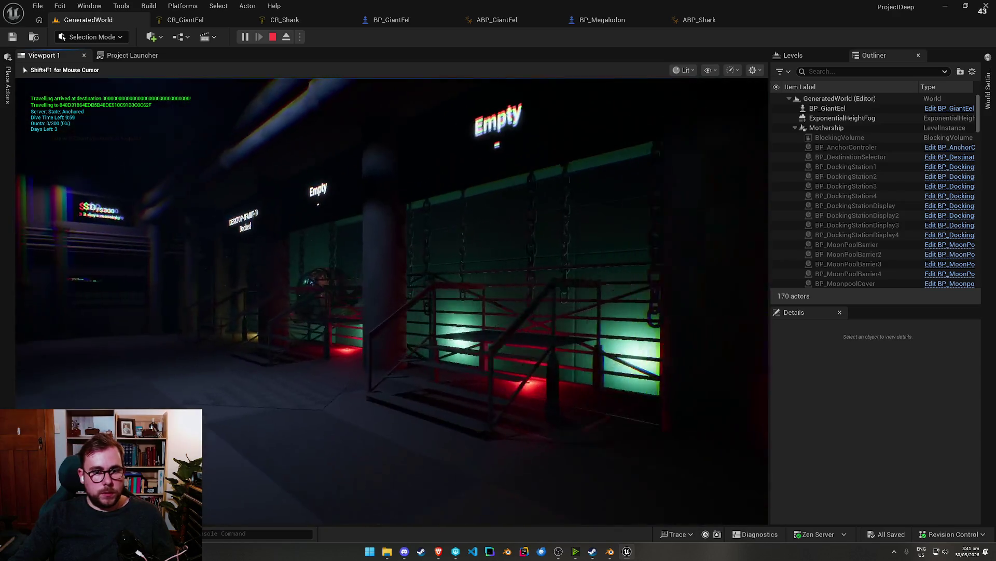
{"action": "key", "text": "w"}
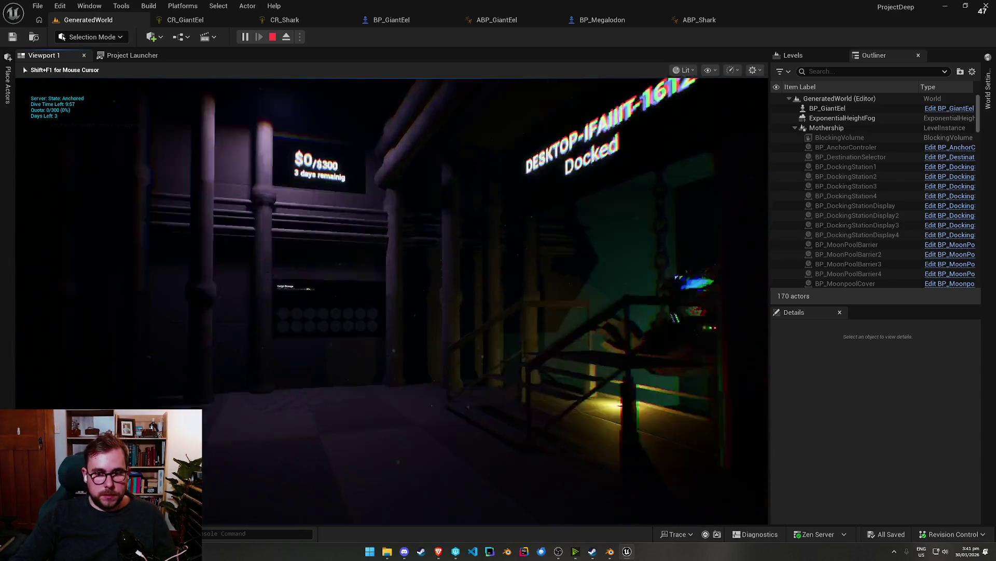
{"action": "key", "text": "e"}
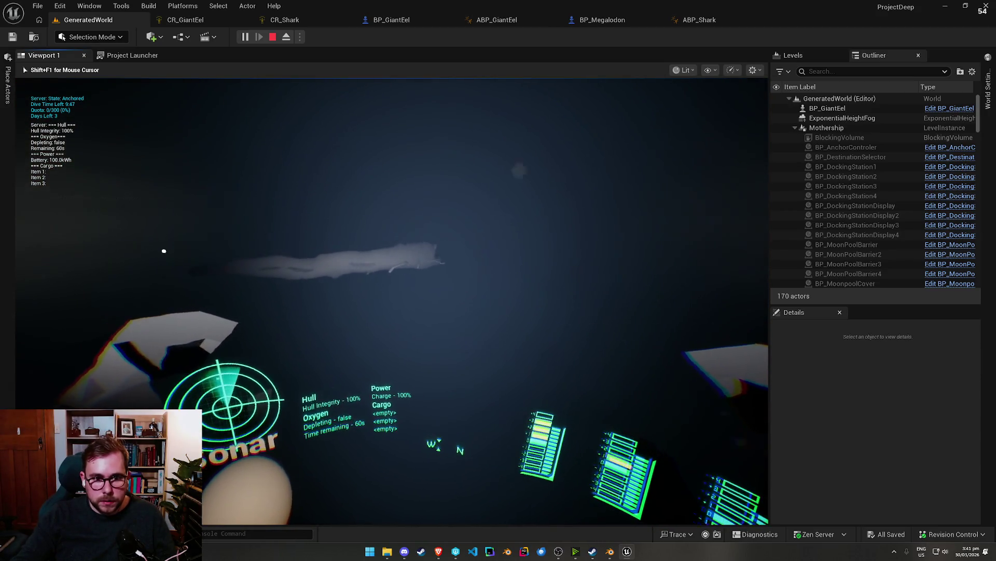
{"action": "key", "text": "shift+F1"}
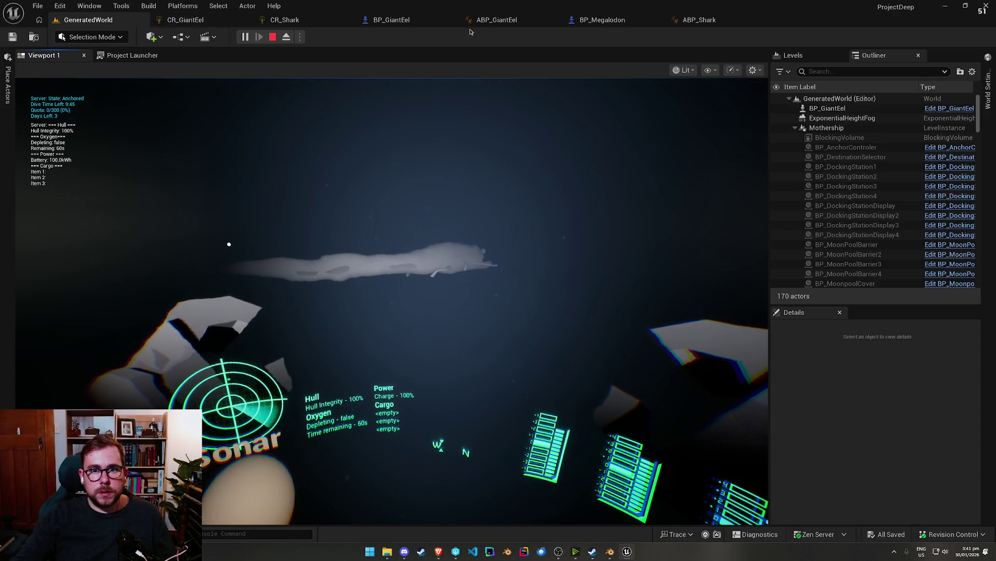
{"action": "left_click", "coordinate": [436, 20]}
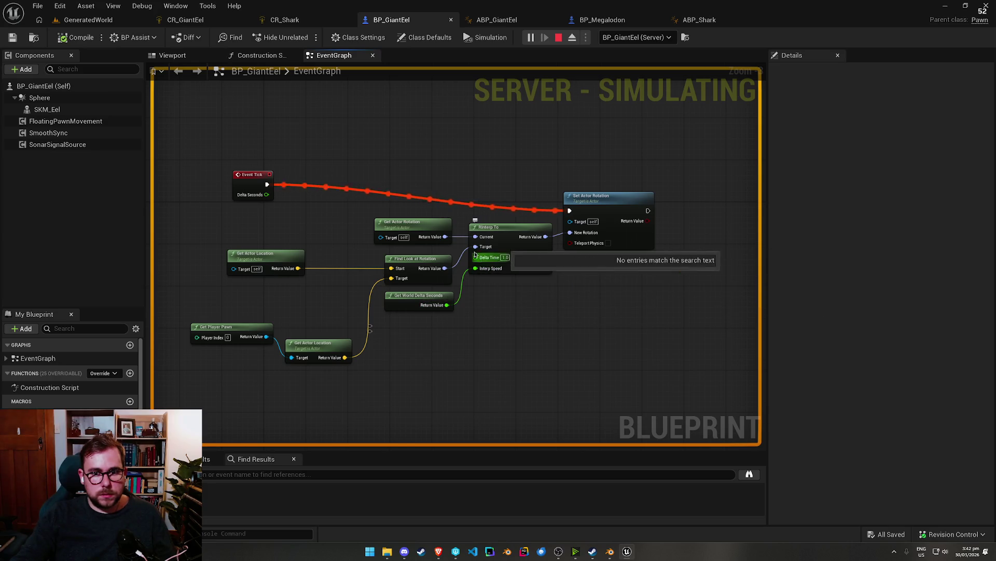
{"action": "left_click", "coordinate": [88, 20]}
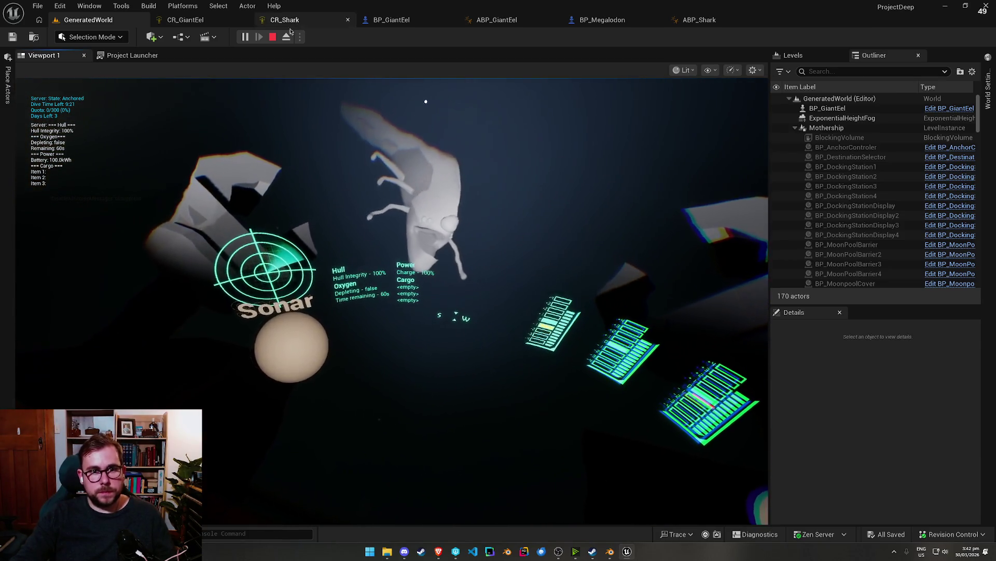
Step: Stop play and inspect how BP_Megalodon's skeletal mesh is oriented in its viewport
{"action": "key", "text": "shift+F1"}
{"action": "left_click", "coordinate": [273, 37]}
{"action": "left_click", "coordinate": [572, 22]}
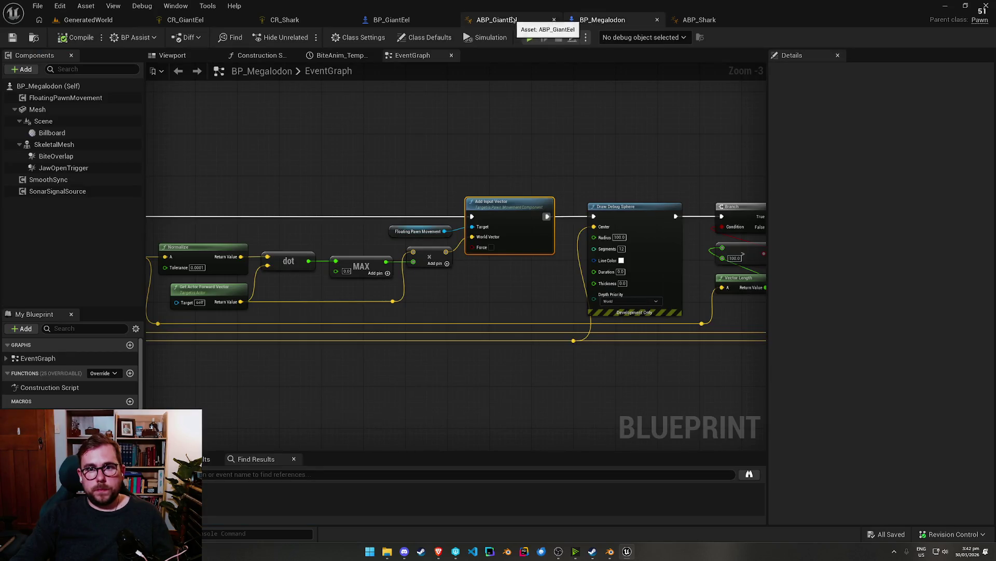
{"action": "left_click_drag", "start_coordinate": [486, 206], "coordinate": [0, 206]}
{"action": "mouse_move", "coordinate": [537, 188]}
{"action": "left_mouse_down"}
{"action": "mouse_move", "coordinate": [520, 198]}
{"action": "mouse_move", "coordinate": [605, 200]}
{"action": "mouse_move", "coordinate": [496, 208]}
{"action": "left_mouse_up"}
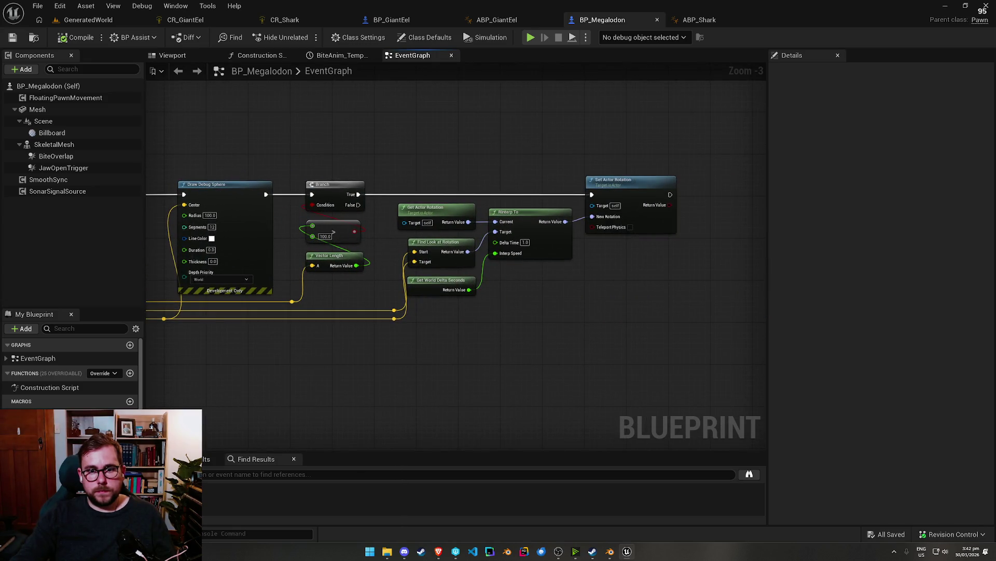
{"action": "left_click_drag", "start_coordinate": [21, 165], "coordinate": [539, 150]}
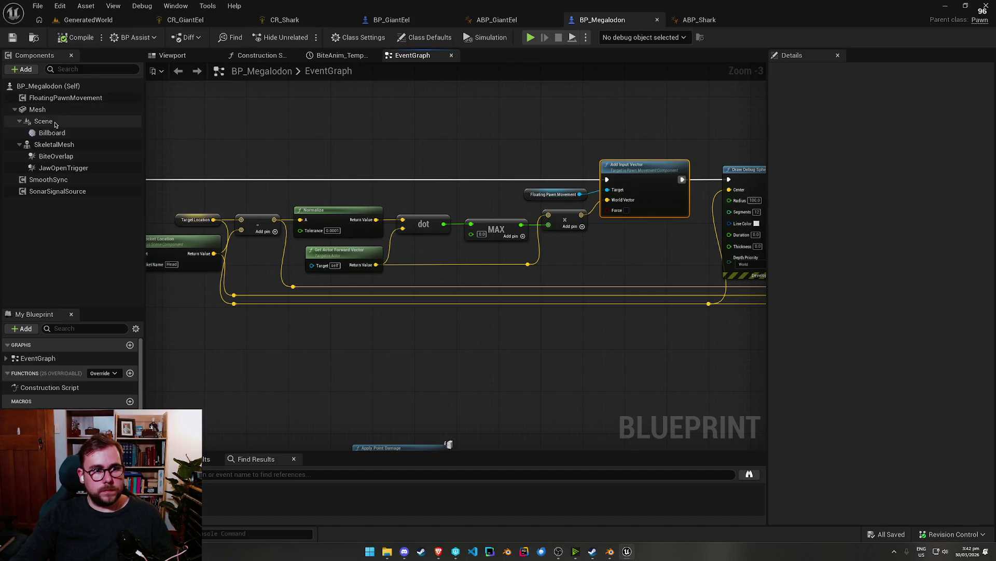
{"action": "left_click", "coordinate": [74, 147]}
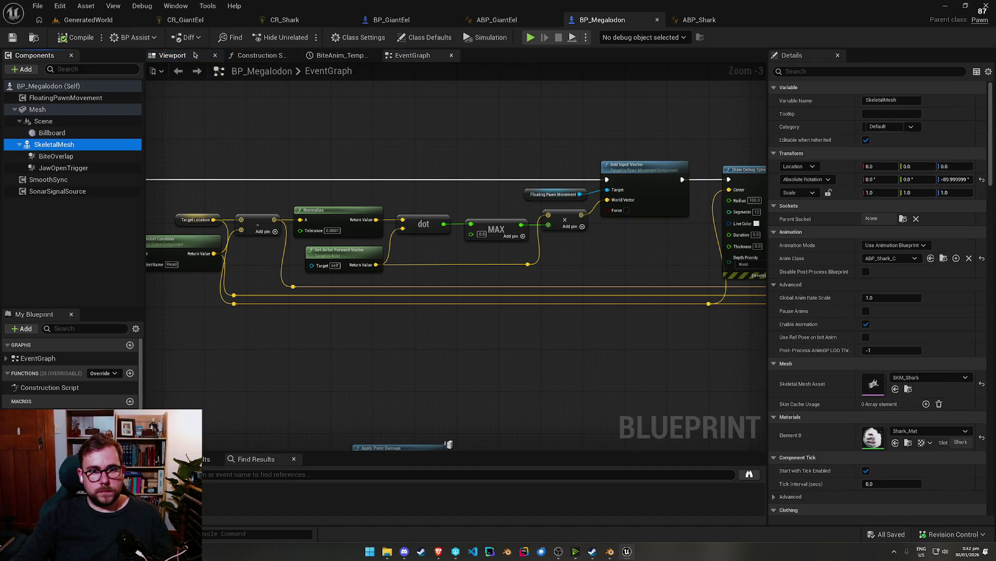
{"action": "left_click", "coordinate": [193, 55]}
{"action": "left_click_drag", "start_coordinate": [414, 344], "coordinate": [384, 322]}
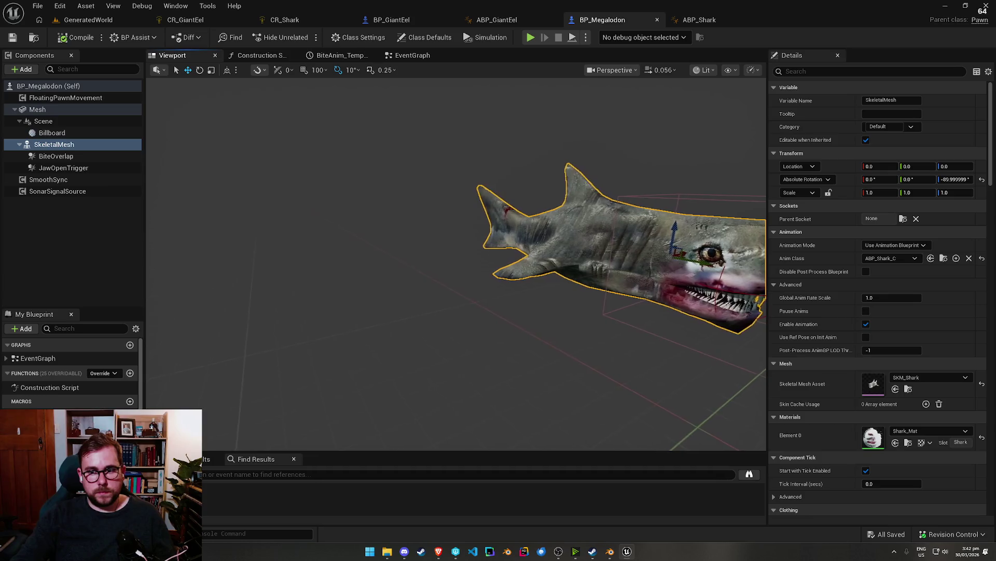
Step: Give BP_GiantEel's SKM_Eel mesh a -90 degree yaw, then play GeneratedWorld again
{"action": "left_click", "coordinate": [394, 20]}
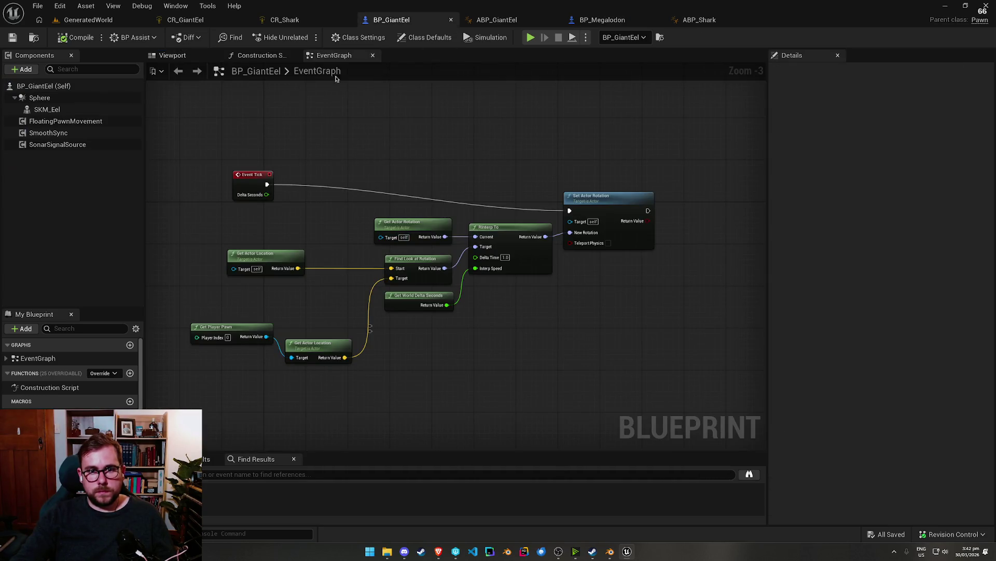
{"action": "left_click", "coordinate": [173, 55]}
{"action": "left_click", "coordinate": [370, 207]}
{"action": "left_click_drag", "start_coordinate": [370, 207], "coordinate": [488, 200]}
{"action": "left_click", "coordinate": [596, 20]}
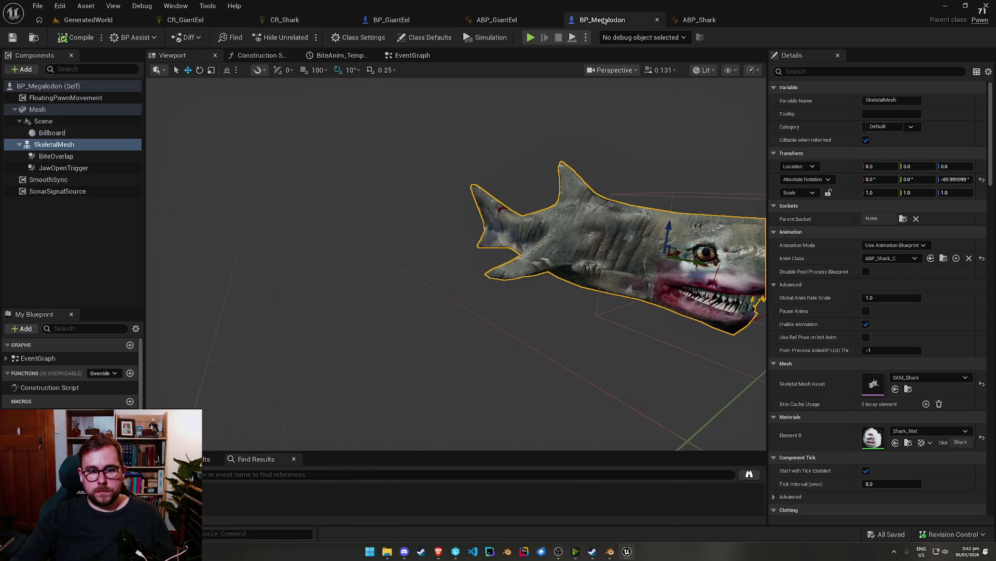
{"action": "left_click", "coordinate": [383, 21]}
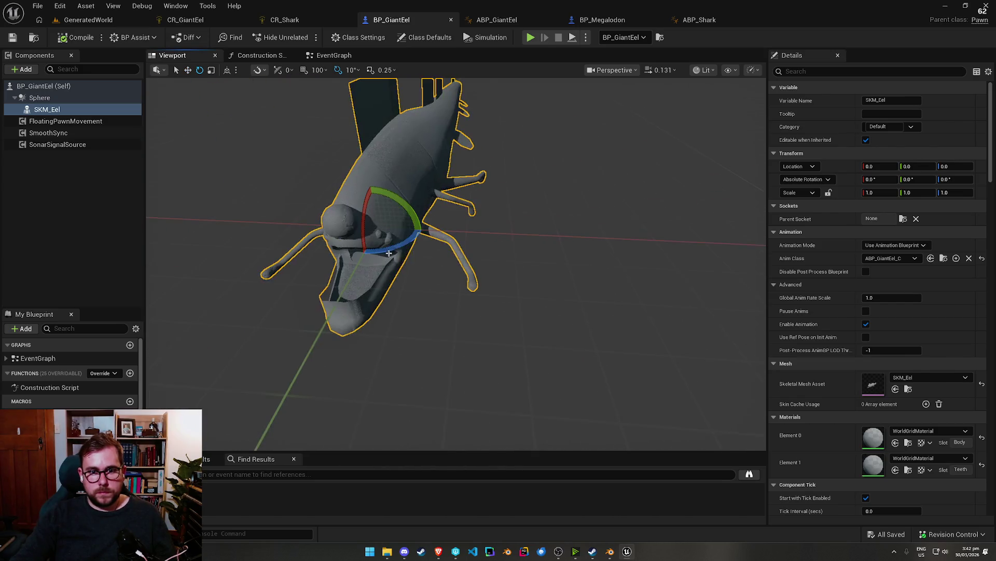
{"action": "mouse_move", "coordinate": [389, 253]}
{"action": "left_mouse_down"}
{"action": "mouse_move", "coordinate": [398, 253]}
{"action": "mouse_move", "coordinate": [348, 255]}
{"action": "left_mouse_up"}
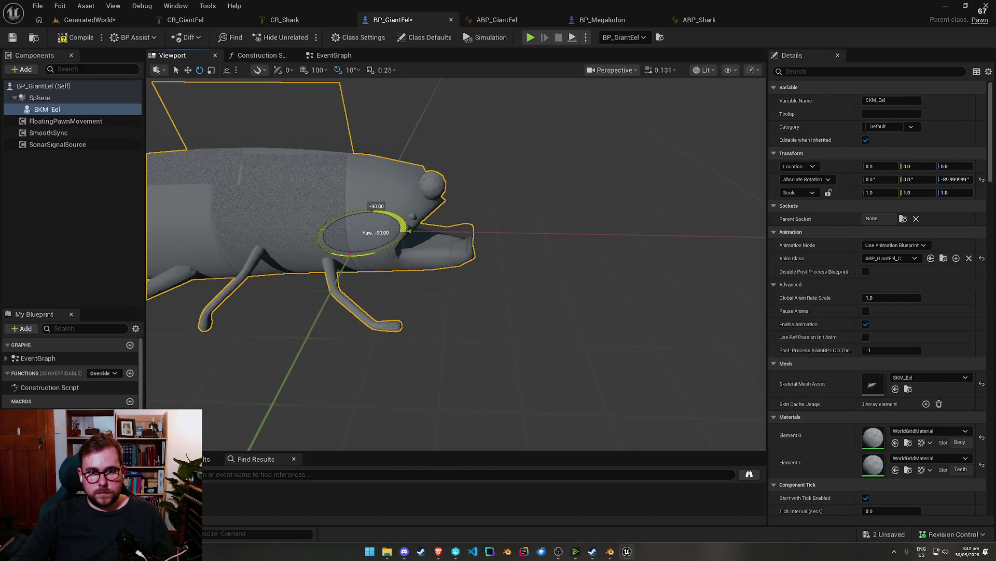
{"action": "left_click", "coordinate": [79, 21]}
{"action": "key", "text": "alt+p"}
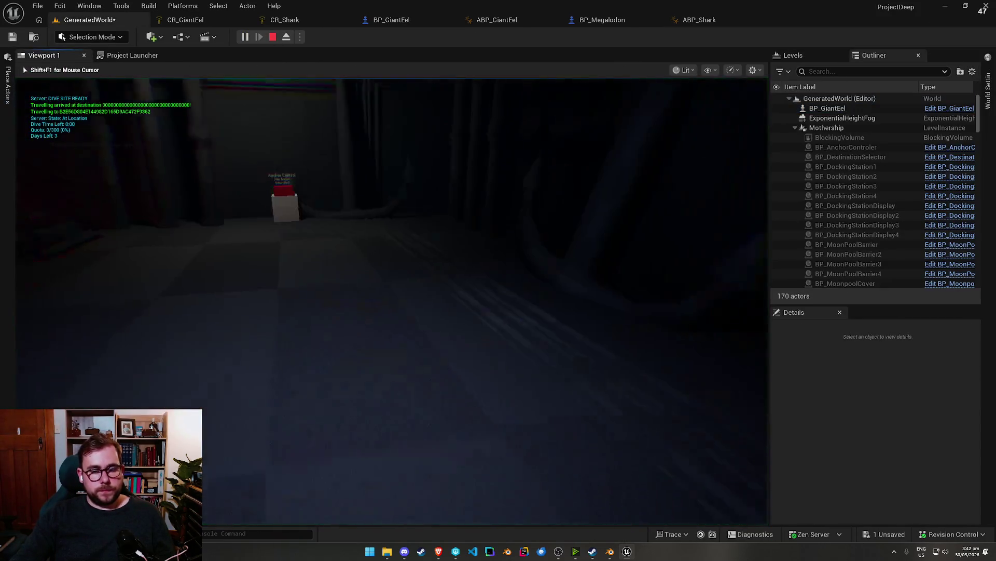
Step: Walk to the moonpool's diving bell and climb in, letting the eel approach
{"action": "key", "text": "e"}
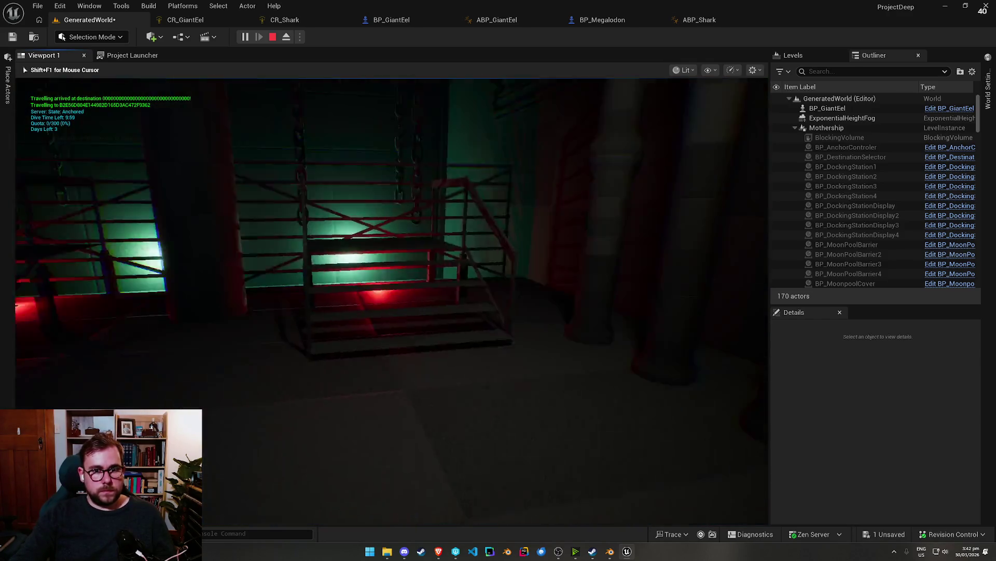
{"action": "key", "text": "w"}
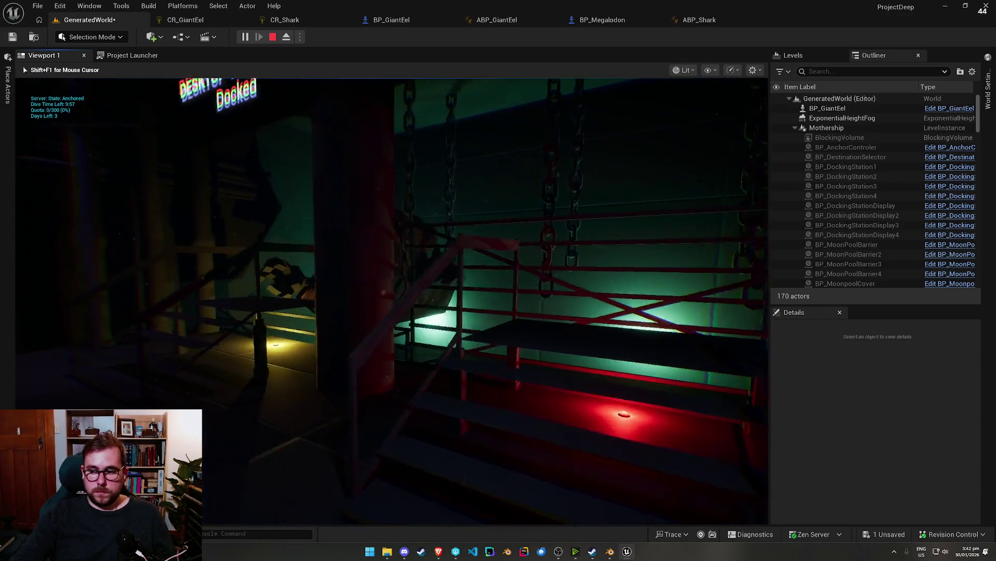
{"action": "key", "text": "e"}
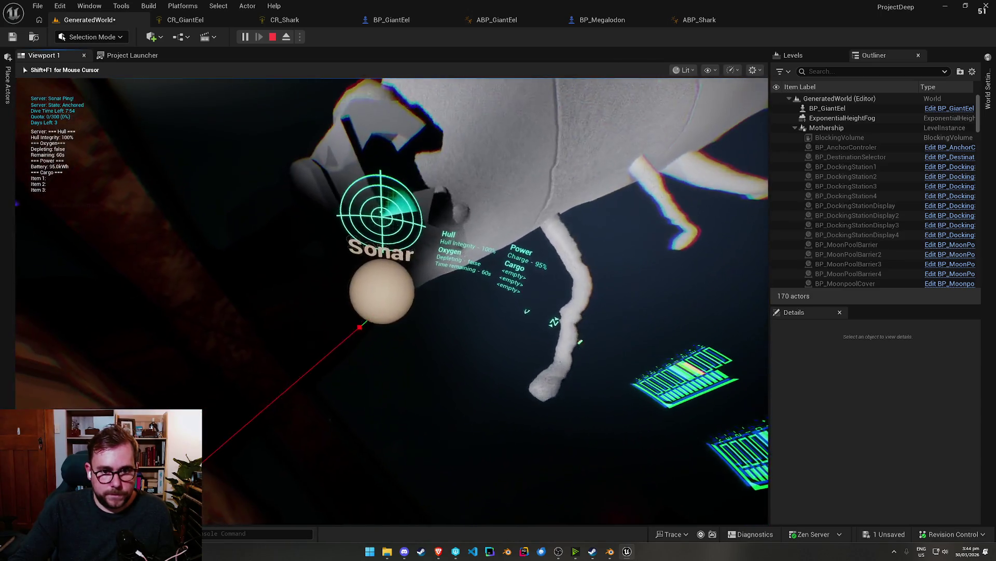
Step: Fire repeated sonar pings until the diving bell's battery runs out
{"action": "left_click", "coordinate": [385, 309]}
{"action": "left_click", "coordinate": [385, 309]}
{"action": "left_click", "coordinate": [385, 309]}
{"action": "left_click", "coordinate": [386, 309]}
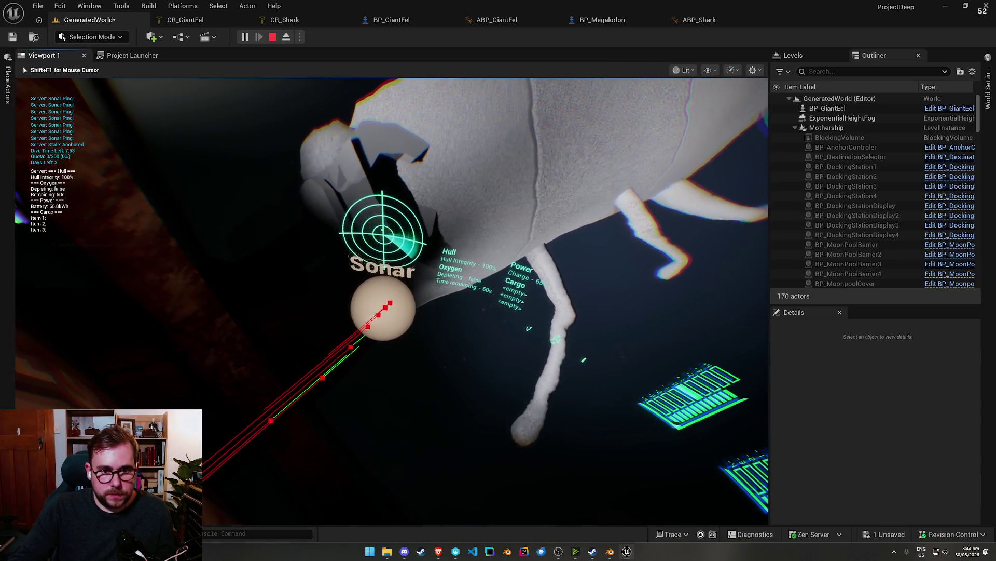
{"action": "left_click", "coordinate": [388, 305]}
{"action": "left_click", "coordinate": [389, 303]}
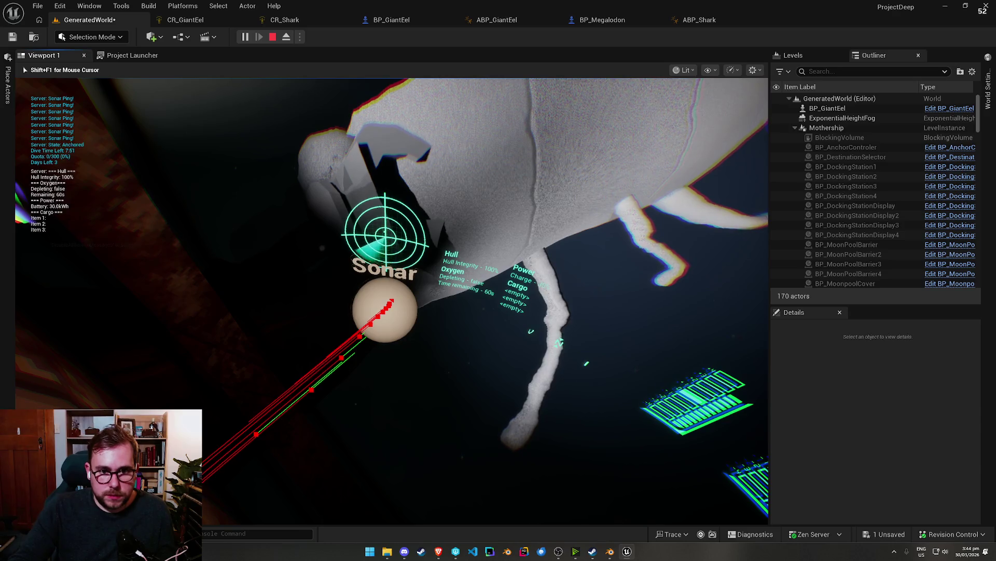
{"action": "left_click", "coordinate": [389, 305]}
{"action": "left_click", "coordinate": [389, 304]}
{"action": "left_click", "coordinate": [392, 301]}
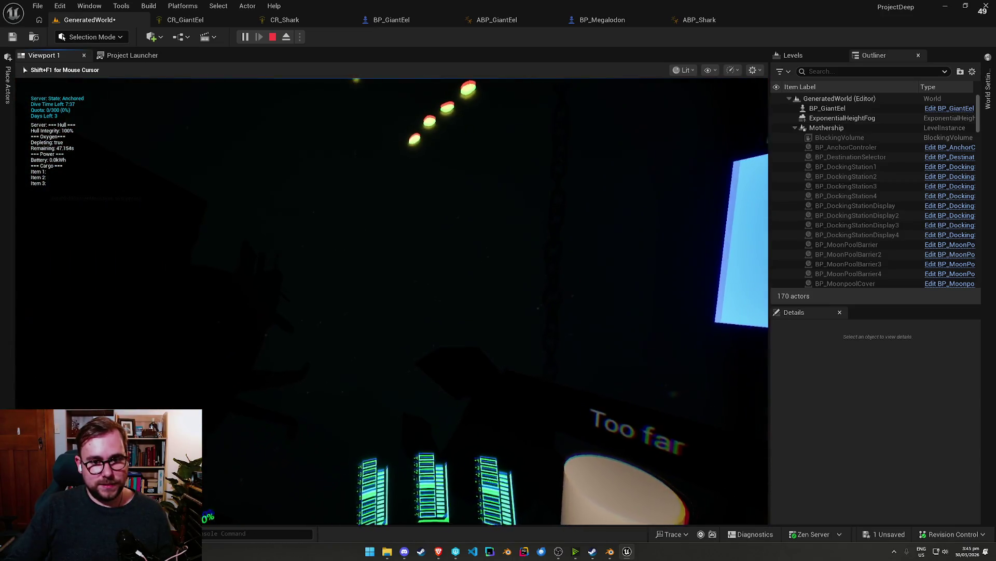
Step: Eject to a free camera and select the swimming BP_GiantEel to inspect it
{"action": "key", "text": "shift+F1"}
{"action": "key", "text": "F8"}
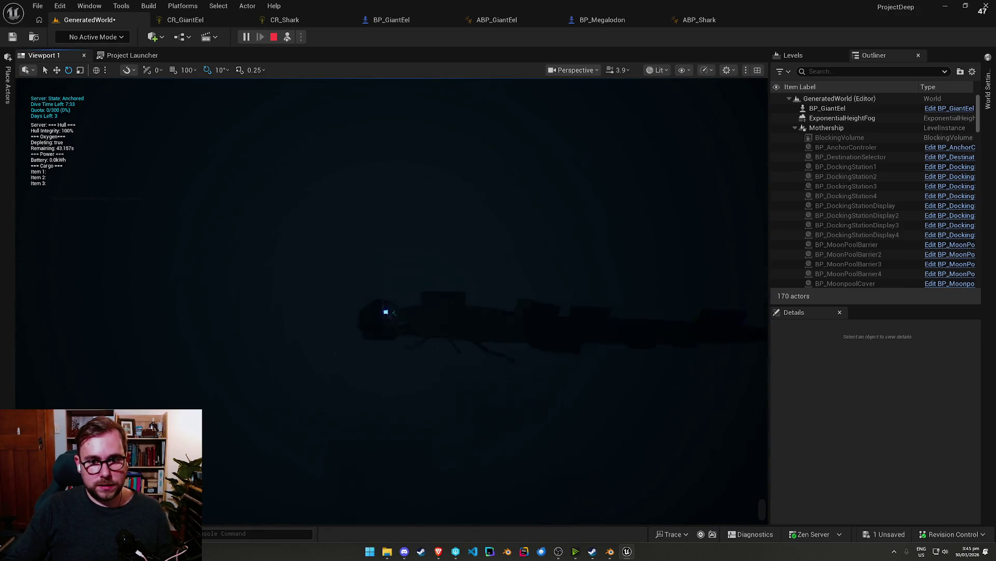
{"action": "scroll", "coordinate": [392, 301], "scroll_direction": "down", "scroll_amount": 2}
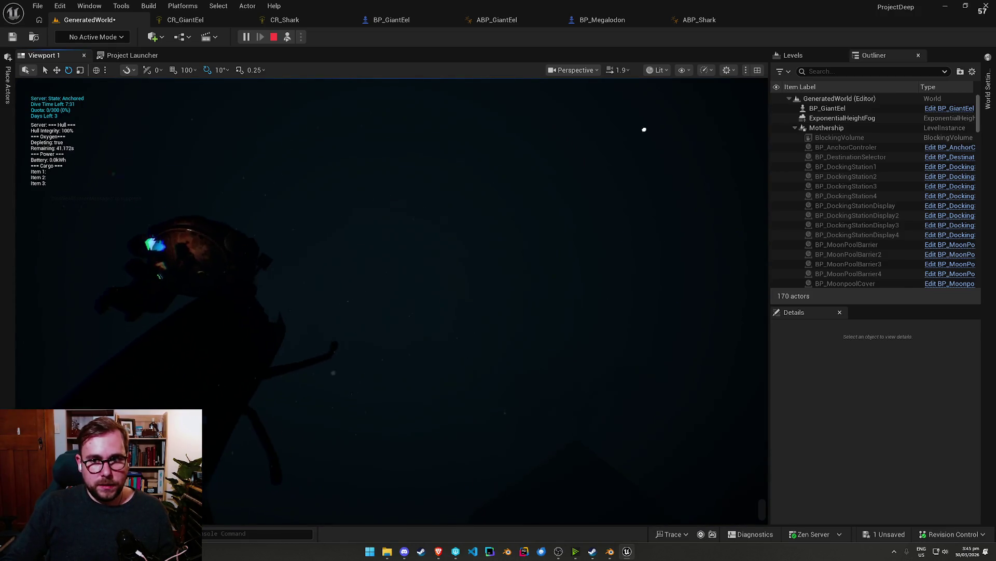
{"action": "left_click", "coordinate": [537, 305]}
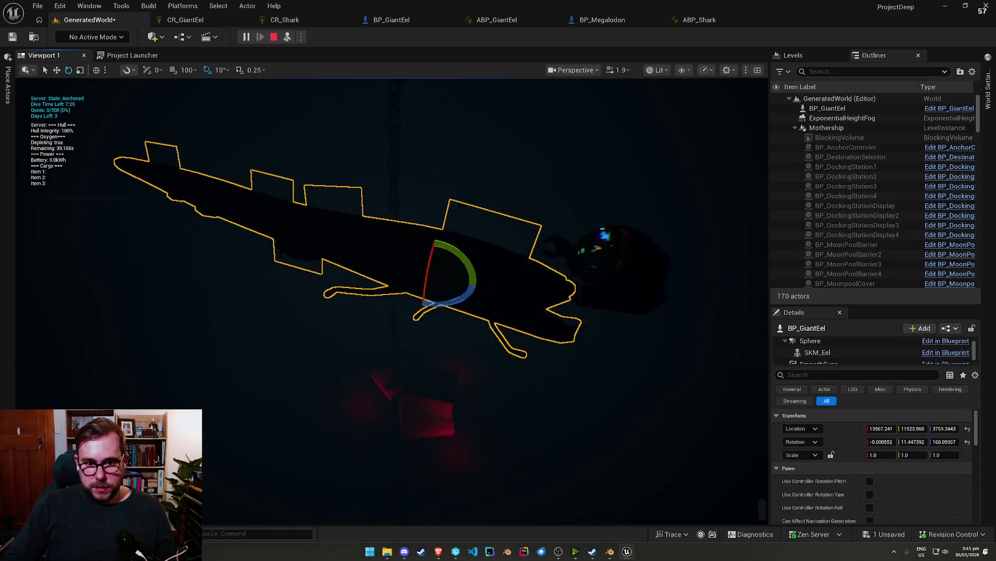